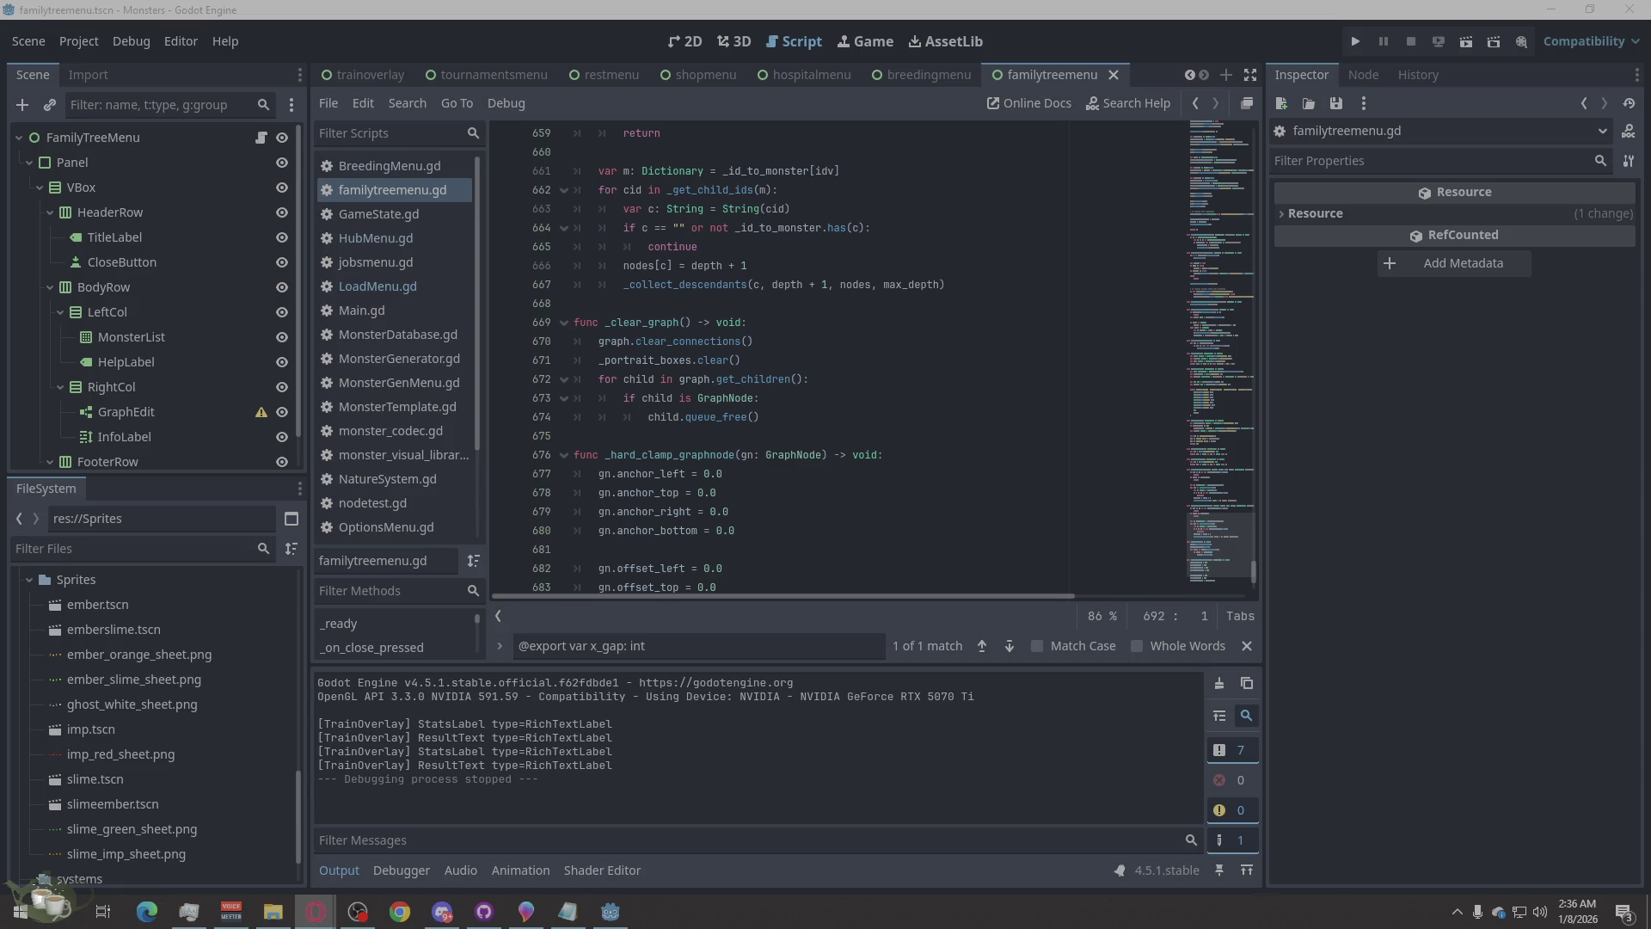
- Replace familytreemenu.gd with the new 707-line family-tree script, save it and run the project
{"action": "right_click", "coordinate": [806, 397]}
{"action": "left_click", "coordinate": [886, 582]}
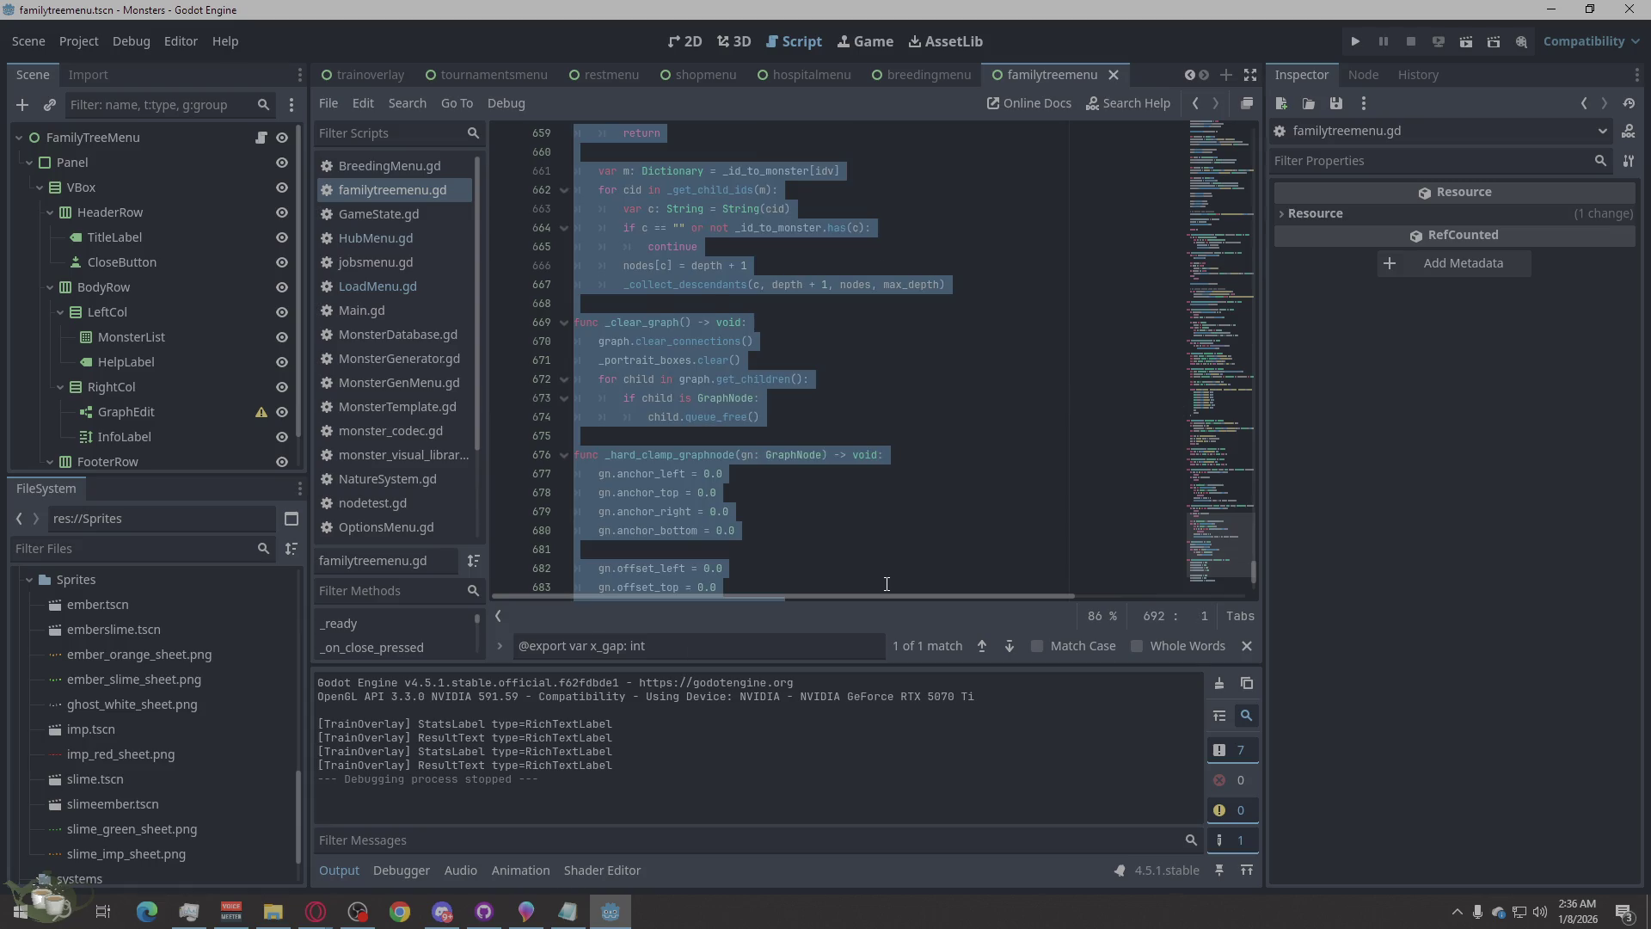
{"action": "key", "text": "ctrl+v"}
{"action": "key", "text": "ctrl+s"}
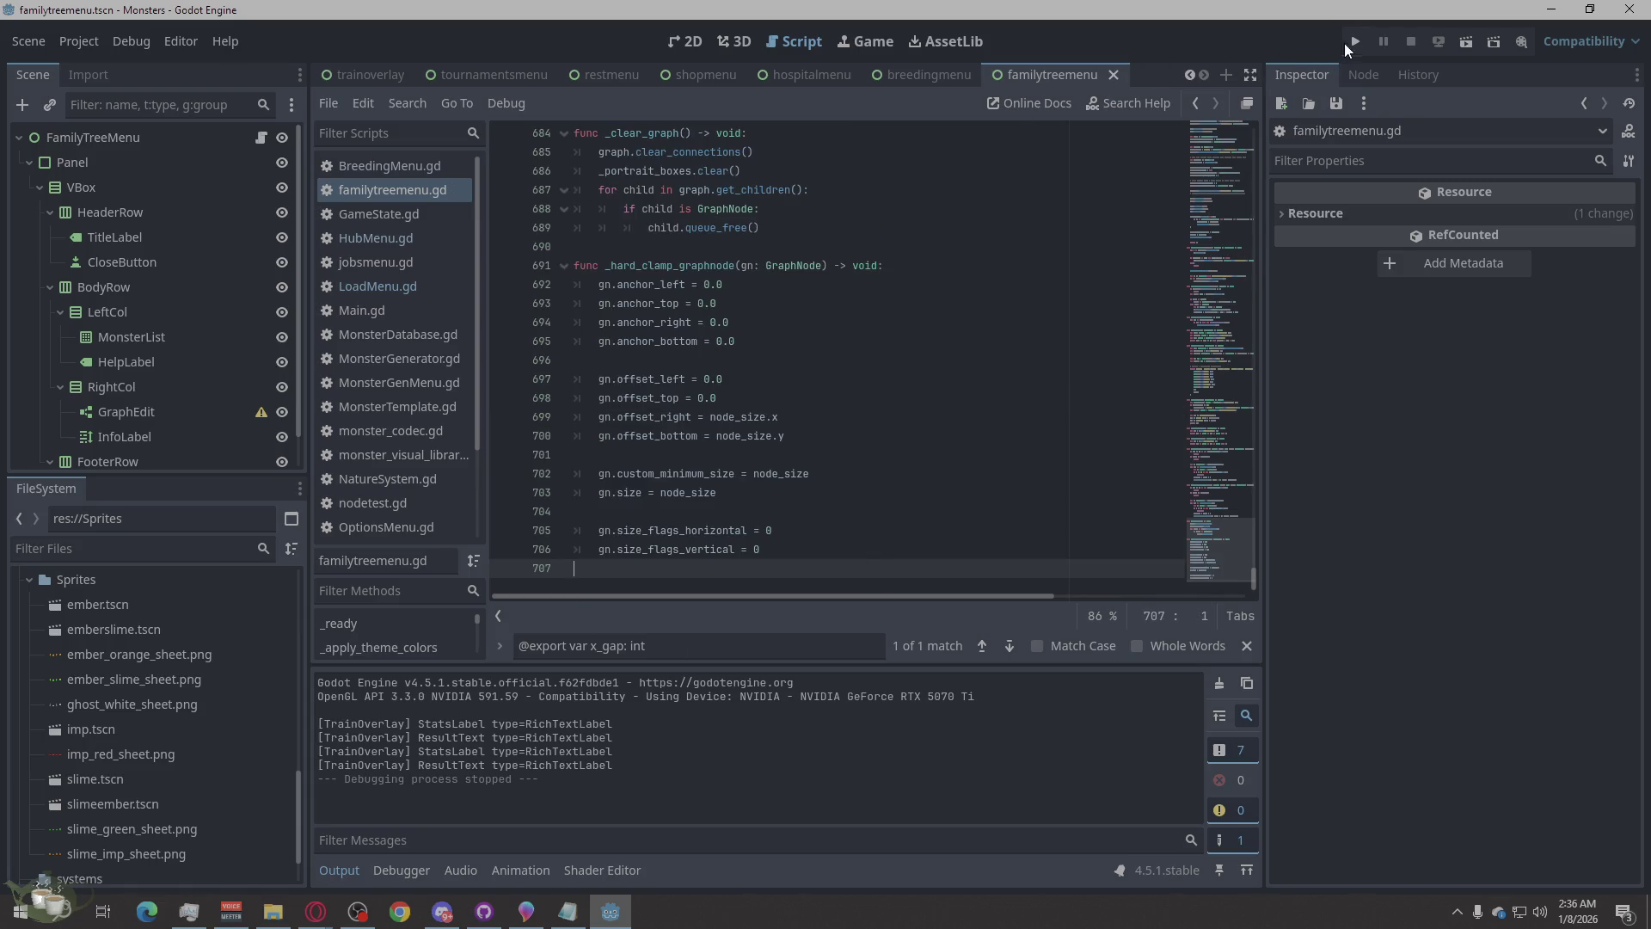
{"action": "left_click", "coordinate": [1354, 42]}
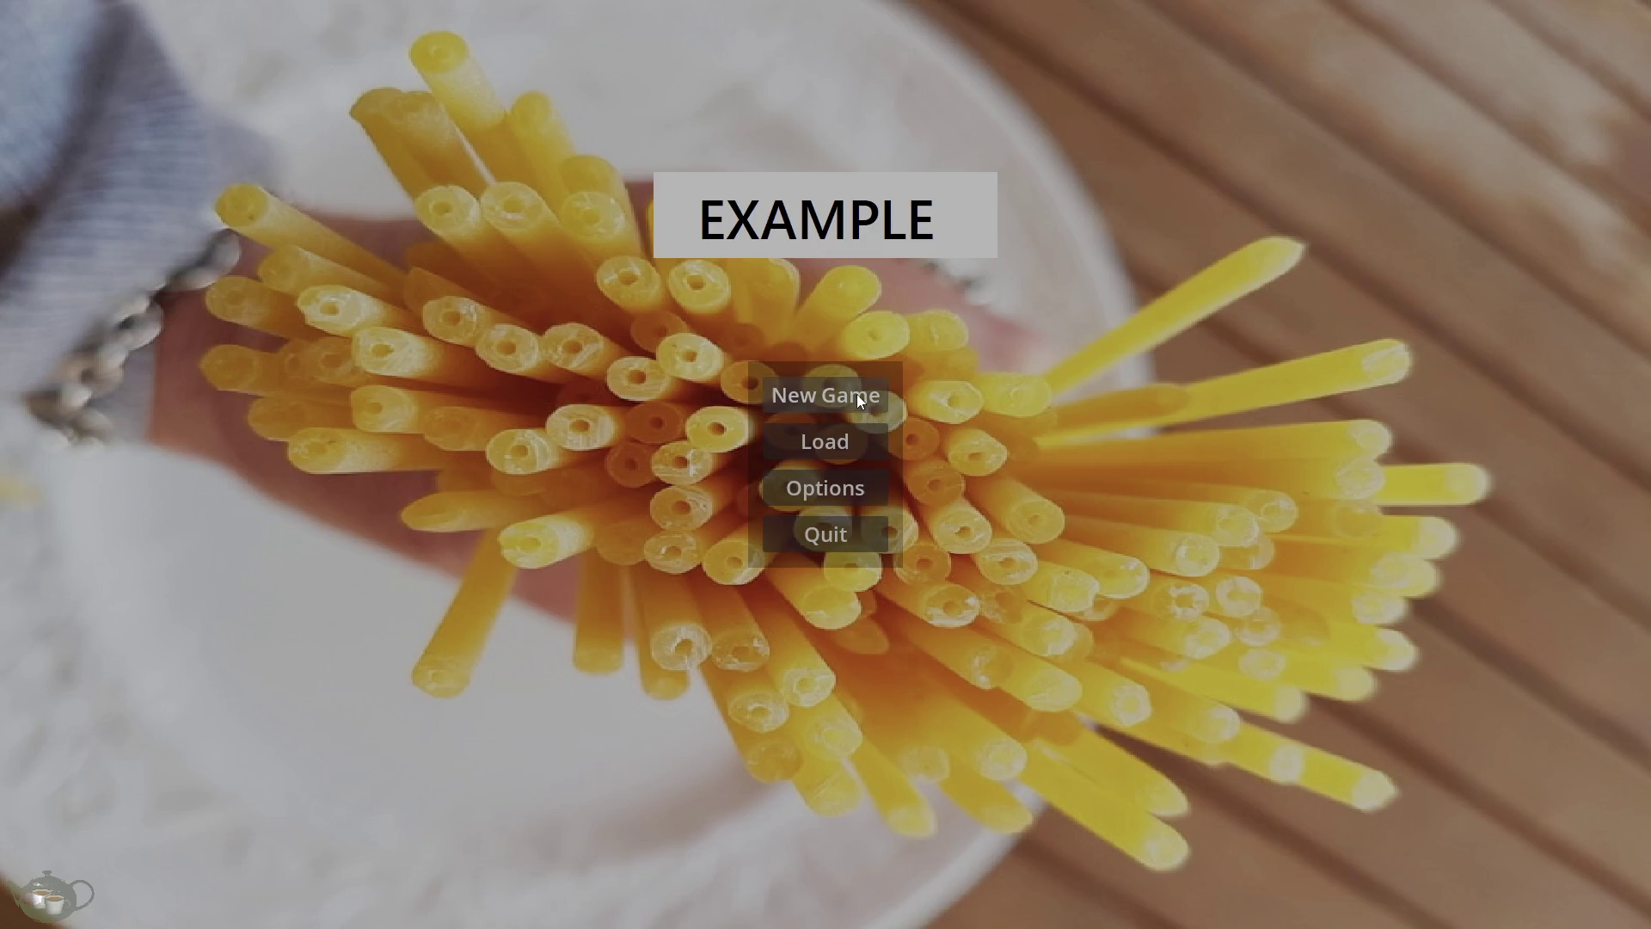
- Load Save Slot 02 and open the Family Tree showing Ember/Slime (Timid)'s ancestors
{"action": "left_click", "coordinate": [857, 394]}
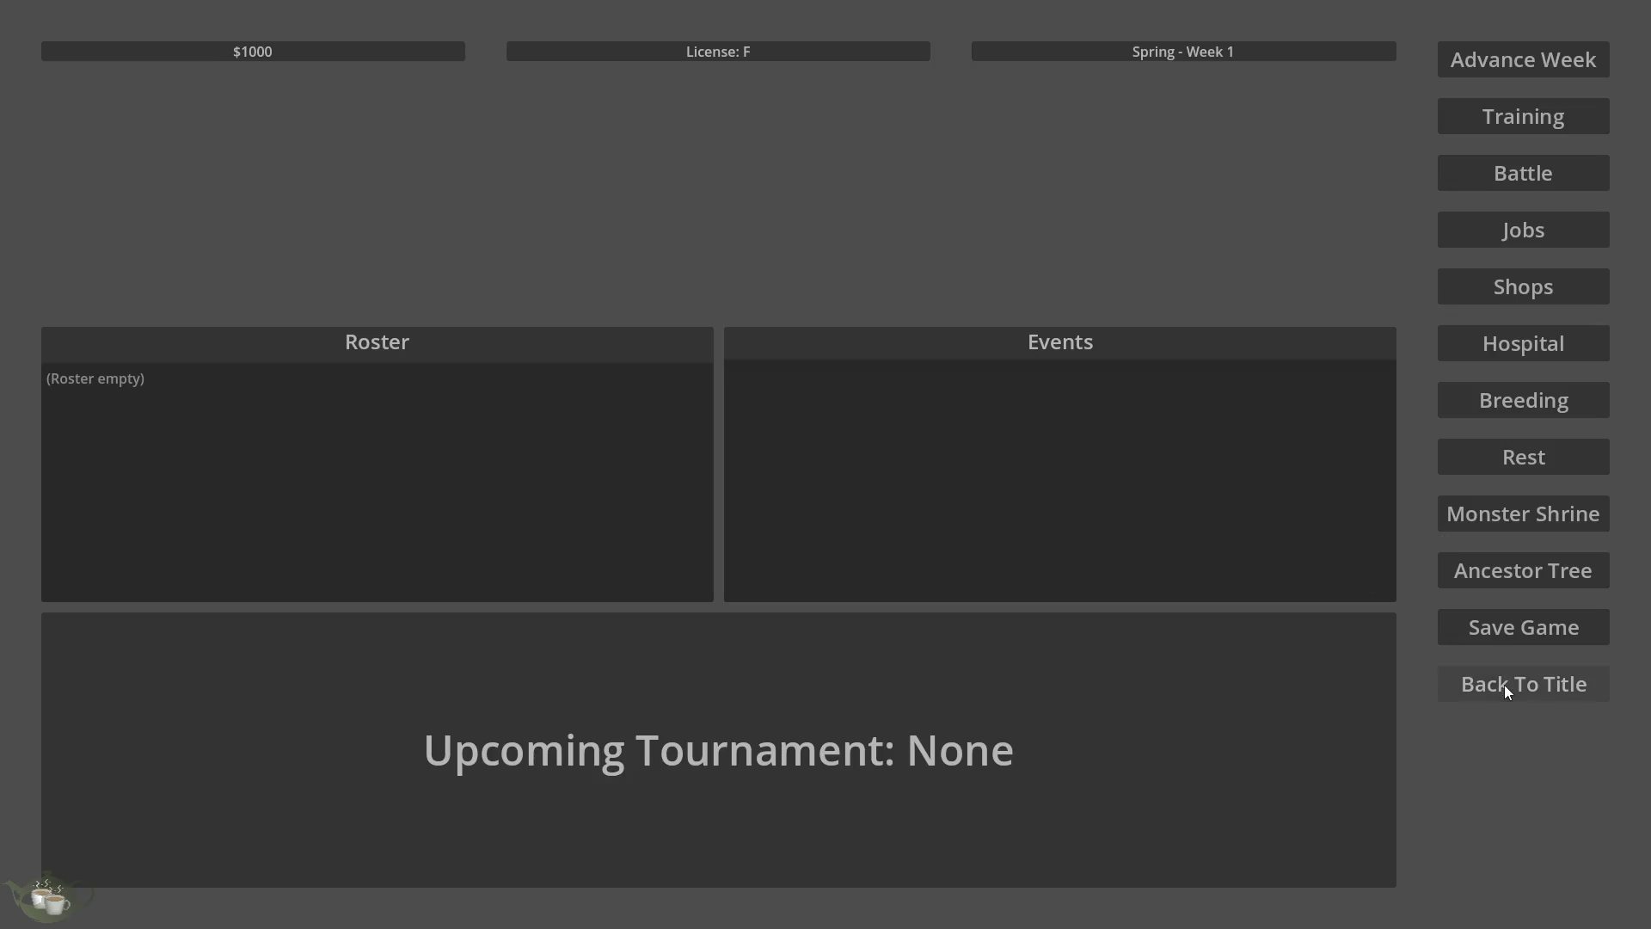
{"action": "left_click", "coordinate": [1504, 684]}
{"action": "left_click", "coordinate": [823, 437]}
{"action": "left_click", "coordinate": [669, 421]}
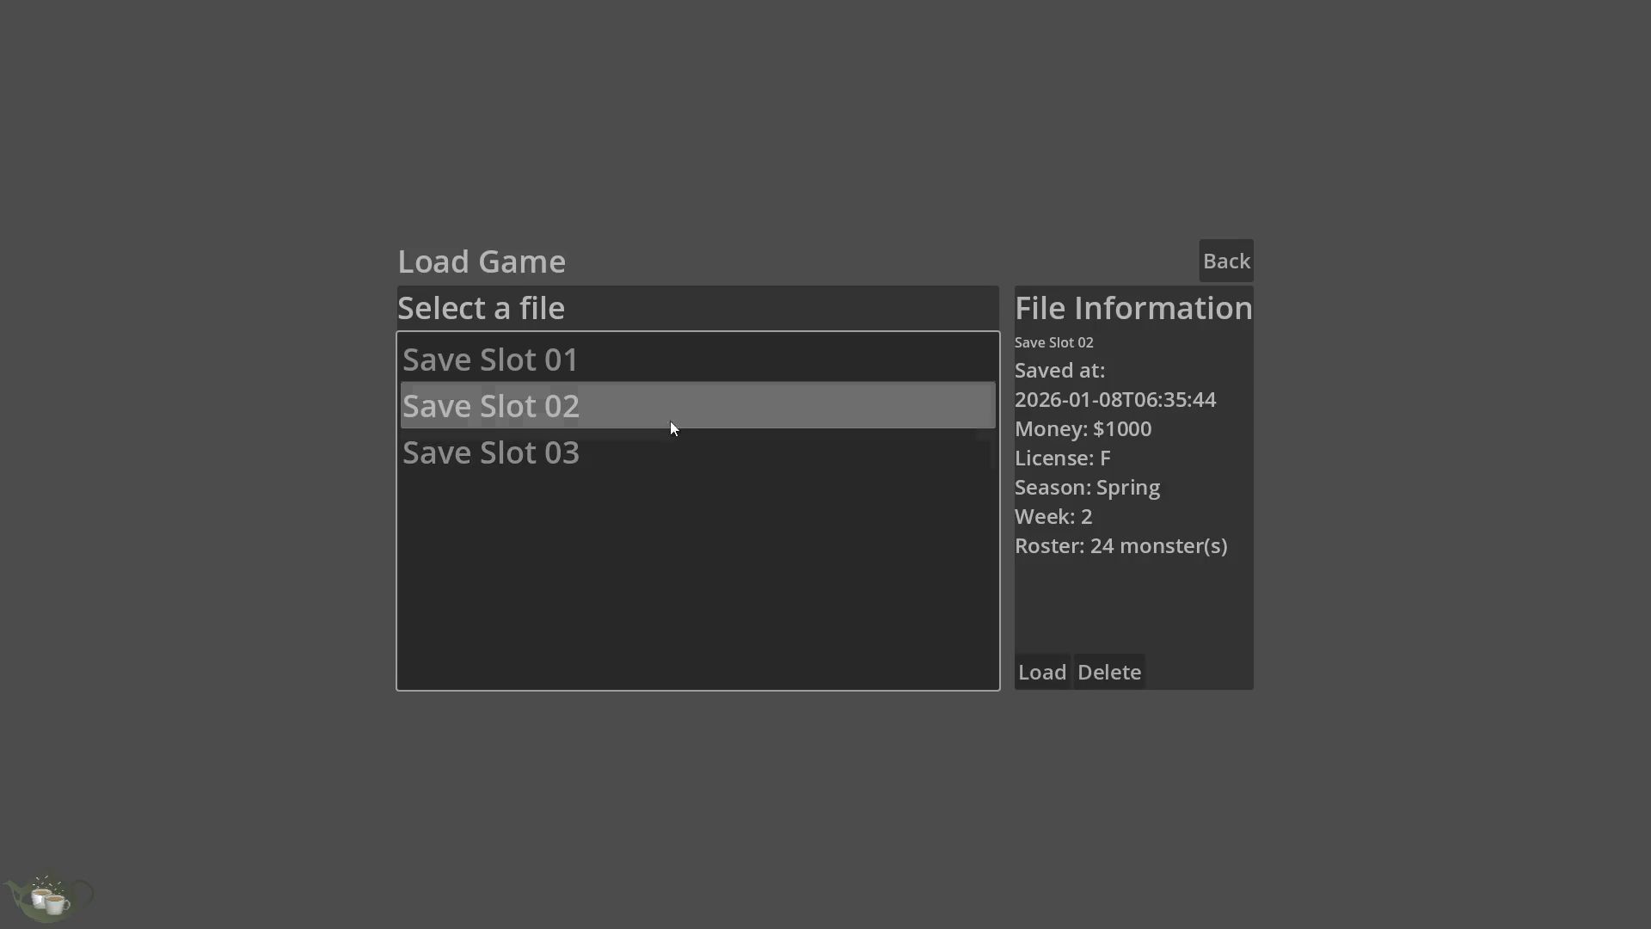
{"action": "left_click", "coordinate": [1043, 683]}
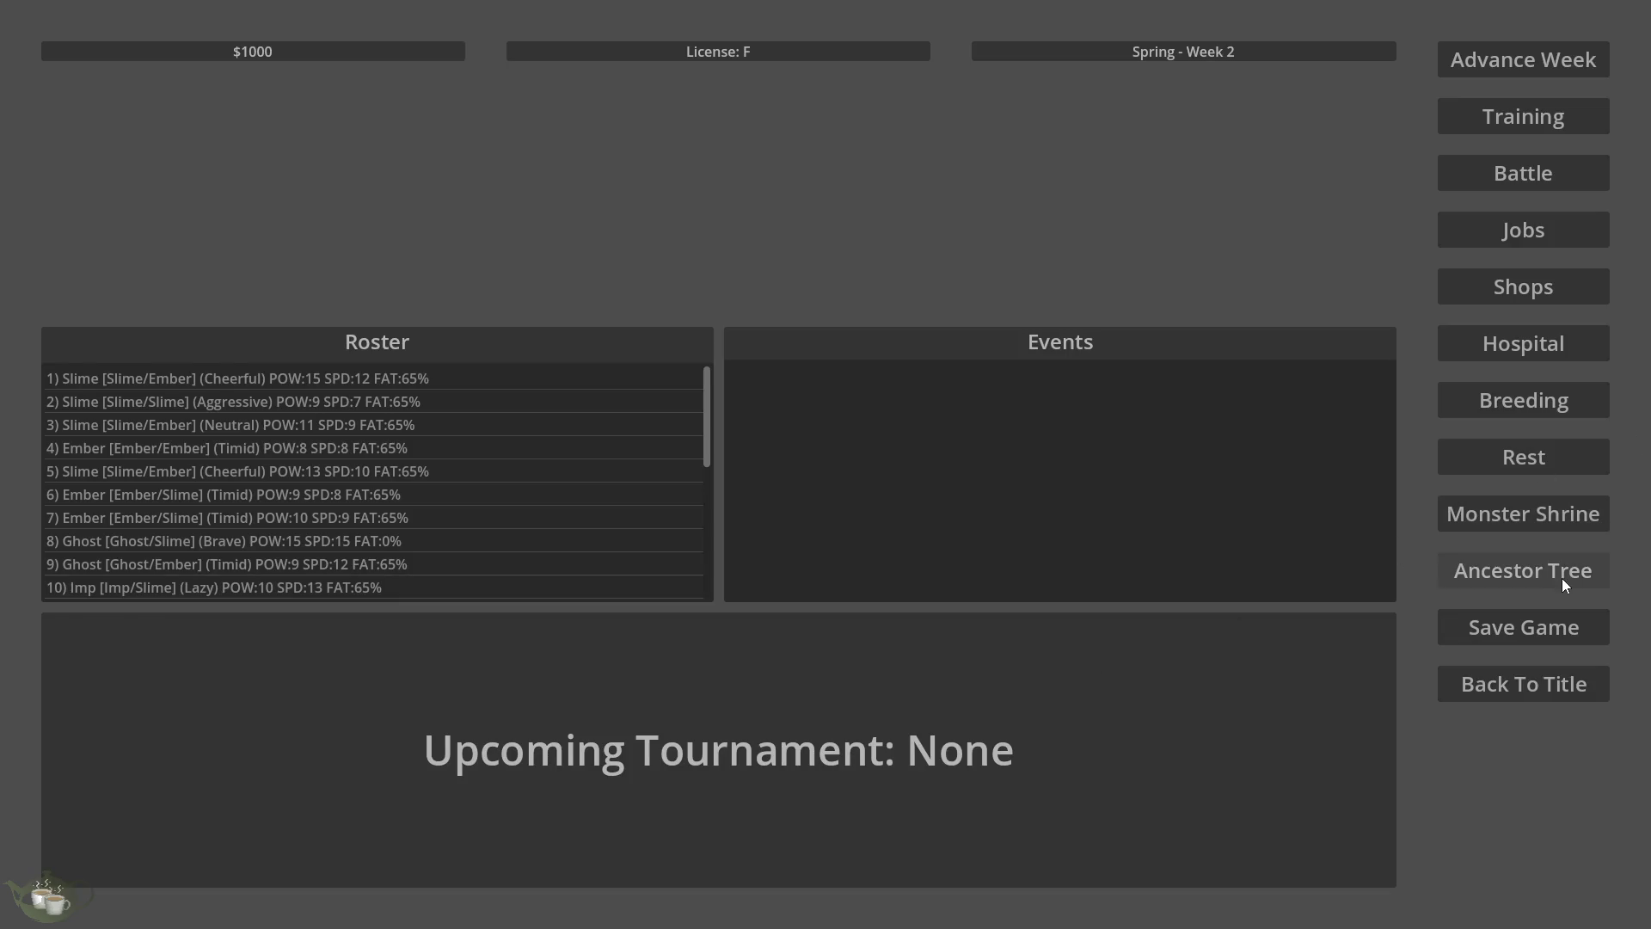
{"action": "left_click", "coordinate": [1563, 583]}
{"action": "left_click", "coordinate": [177, 228]}
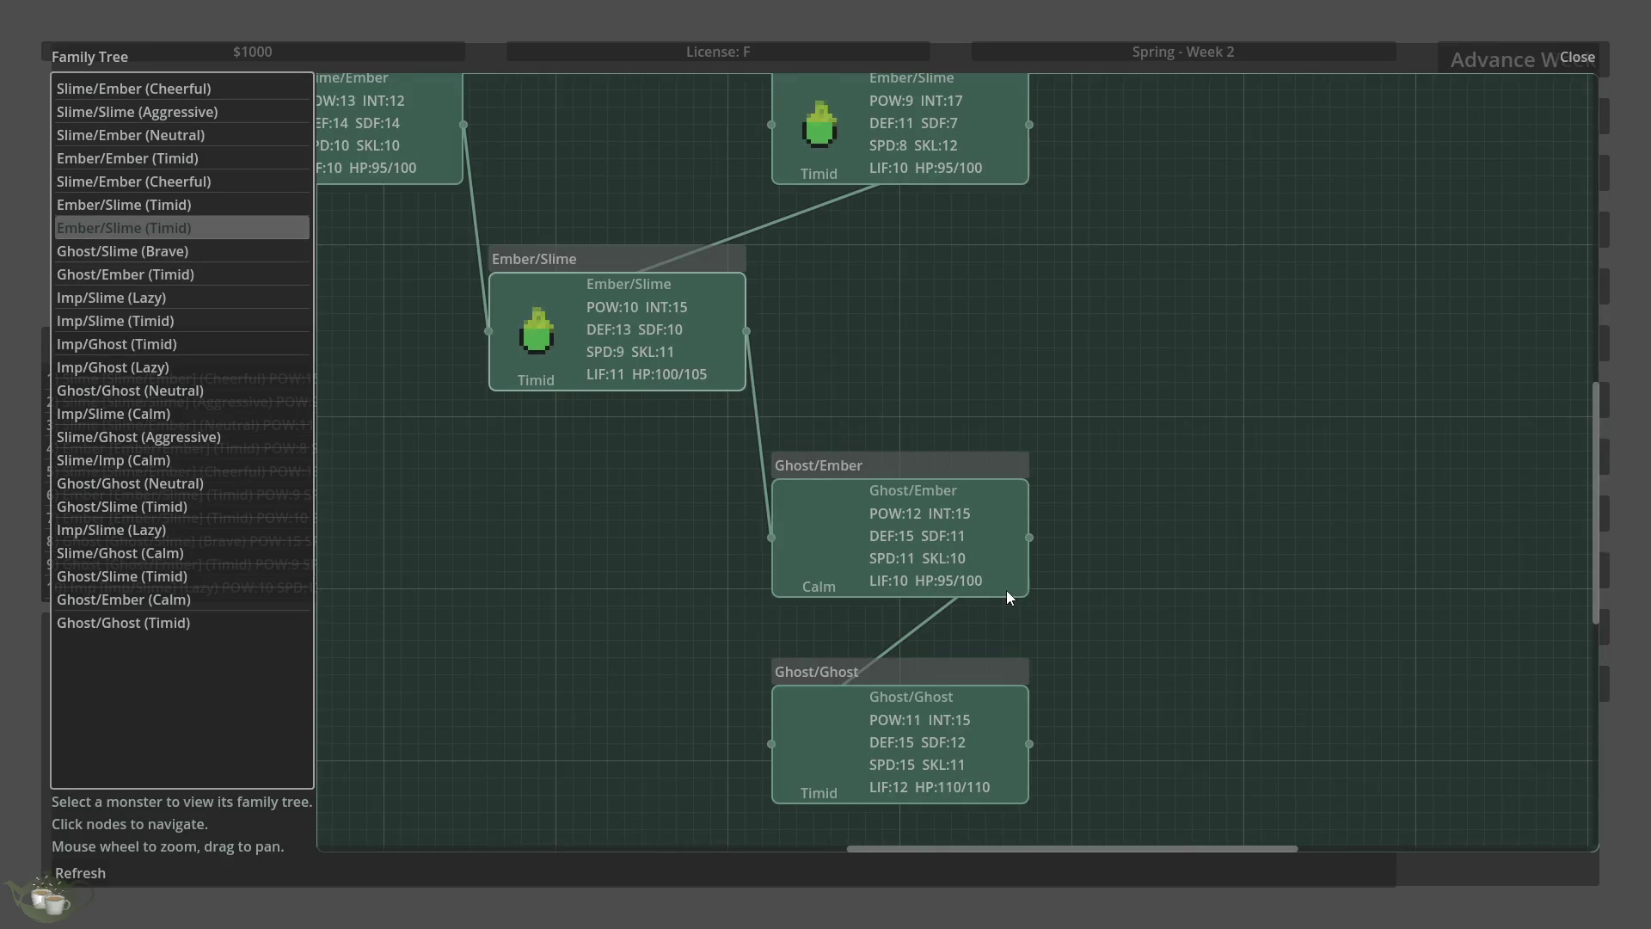
- View the family trees of Imp/Ghost (Lazy), Ghost/Ghost (Neutral) and Ghost/Ember (Calm)
{"action": "scroll", "coordinate": [1006, 589], "scroll_direction": "down", "scroll_amount": 8}
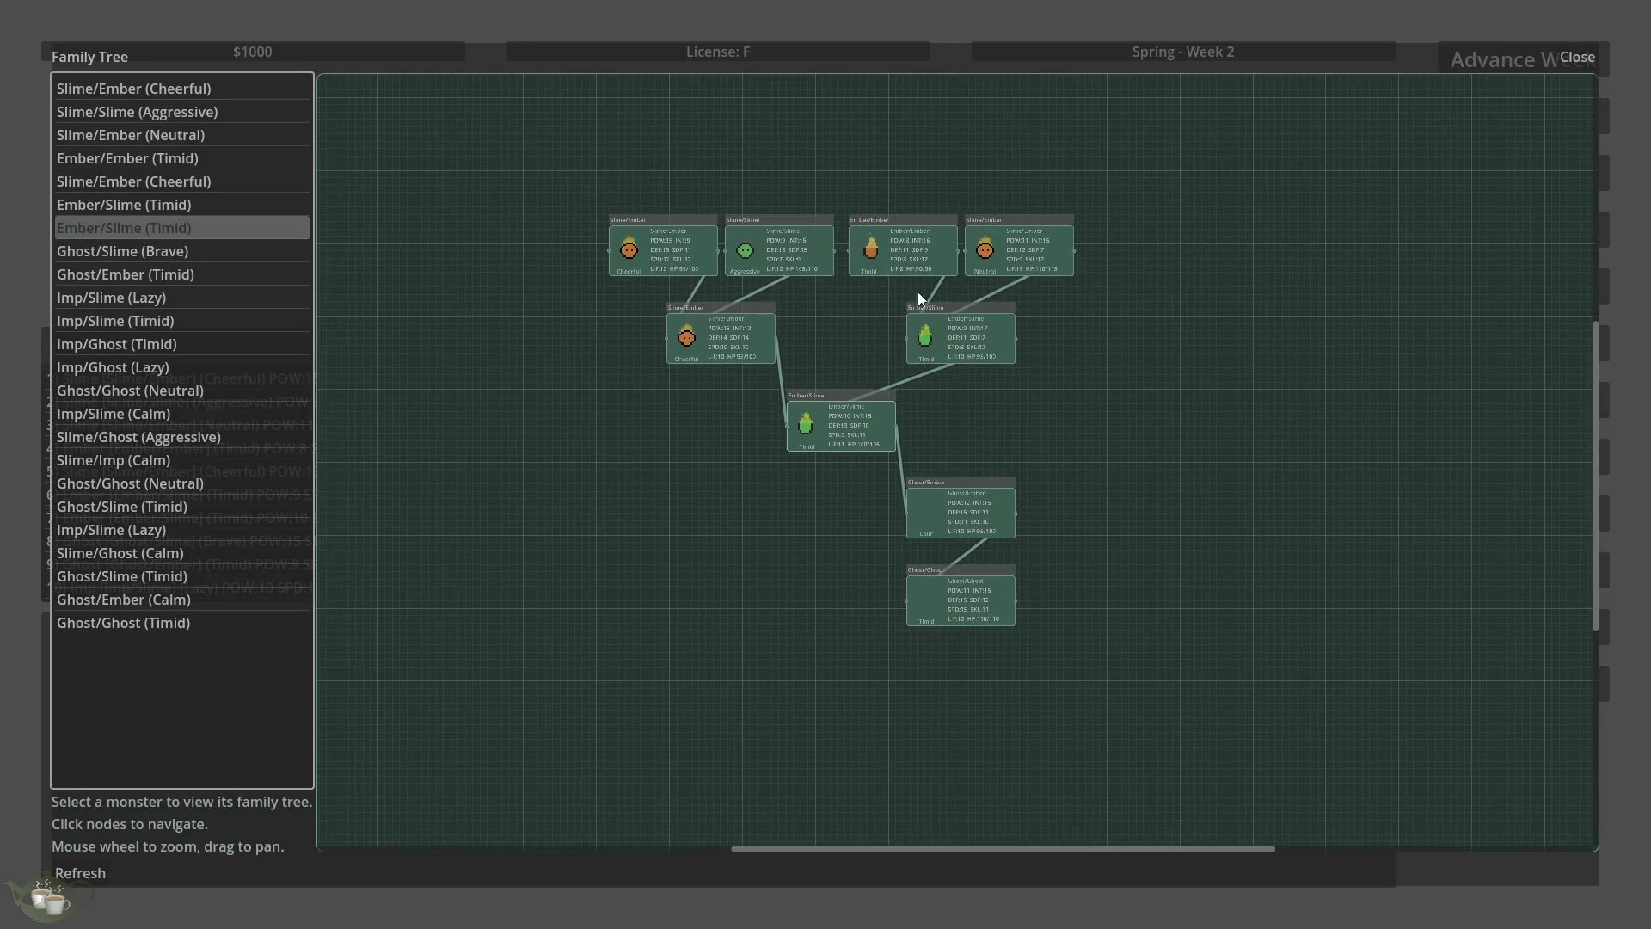
{"action": "scroll", "coordinate": [944, 155], "scroll_direction": "up", "scroll_amount": 5}
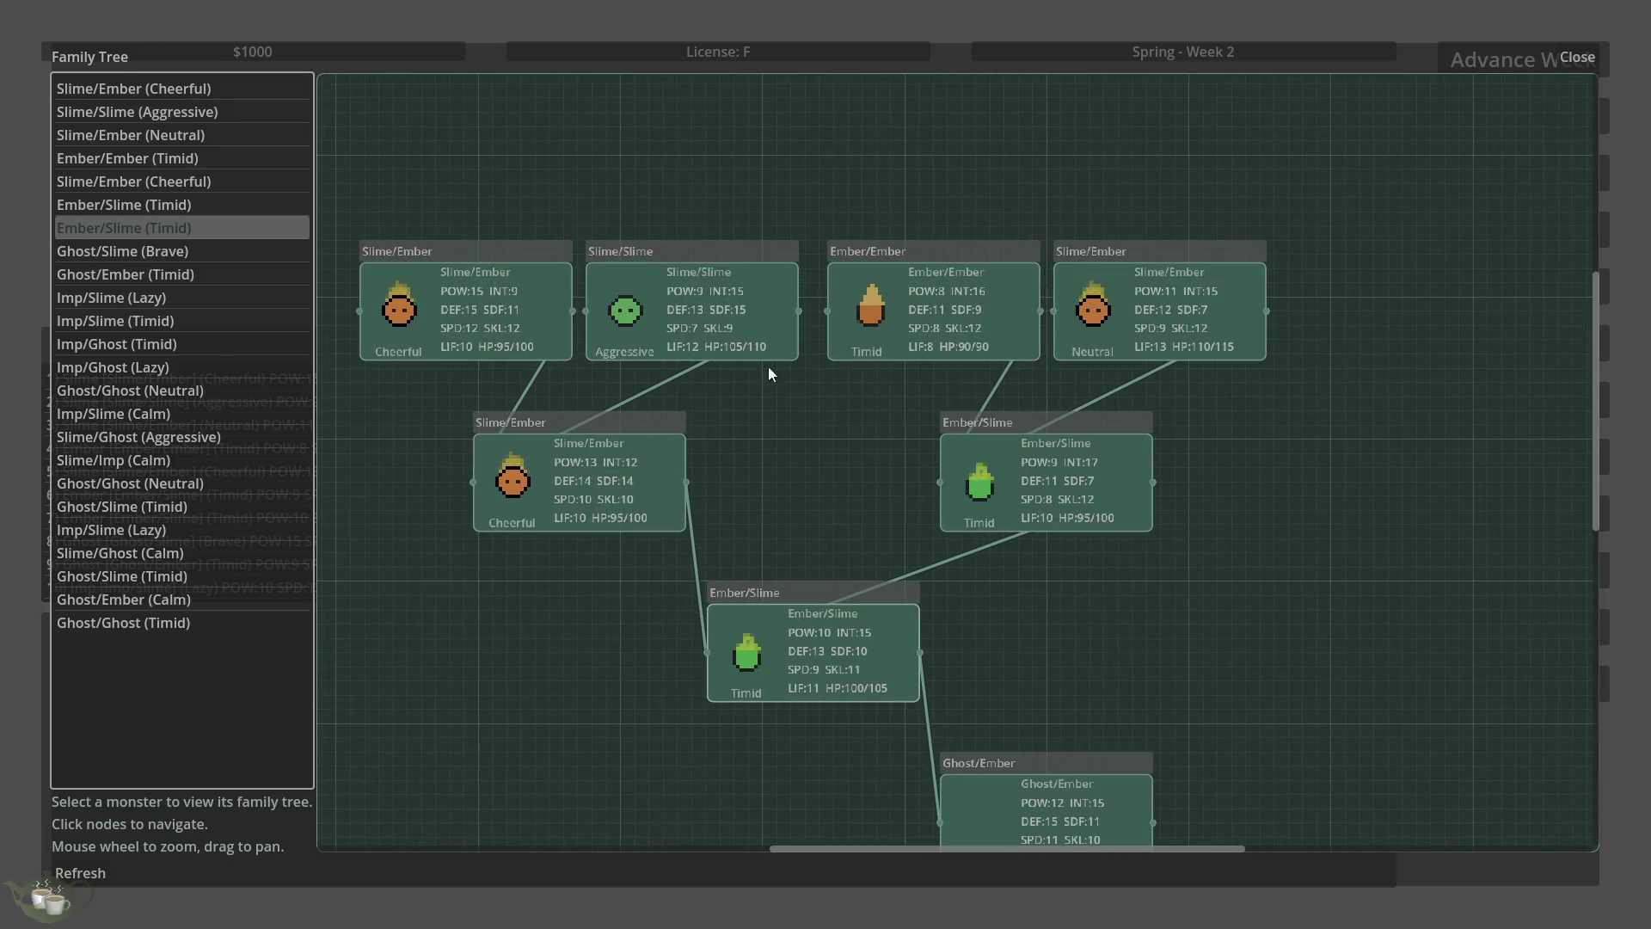
{"action": "scroll", "coordinate": [650, 208], "scroll_direction": "down", "scroll_amount": 4}
{"action": "left_click", "coordinate": [215, 378]}
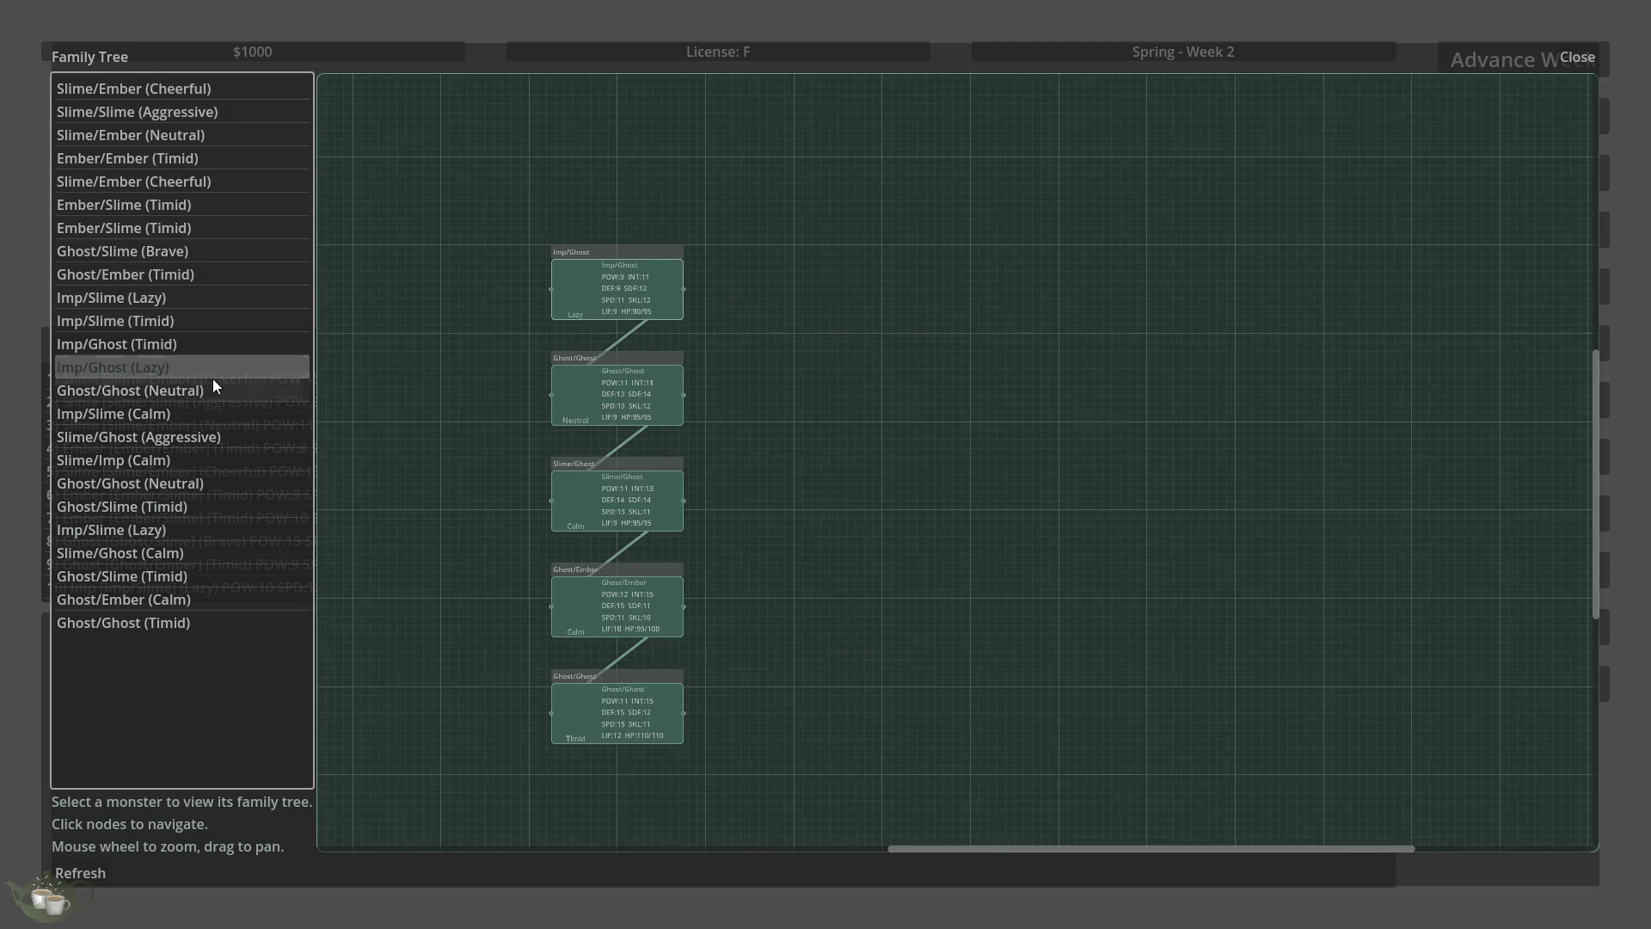
{"action": "left_click", "coordinate": [207, 483]}
{"action": "left_click", "coordinate": [192, 599]}
- Show Ghost/Ghost (Timid)'s family tree and zoom in and out to inspect the graph
{"action": "scroll", "coordinate": [800, 713], "scroll_direction": "down", "scroll_amount": 2}
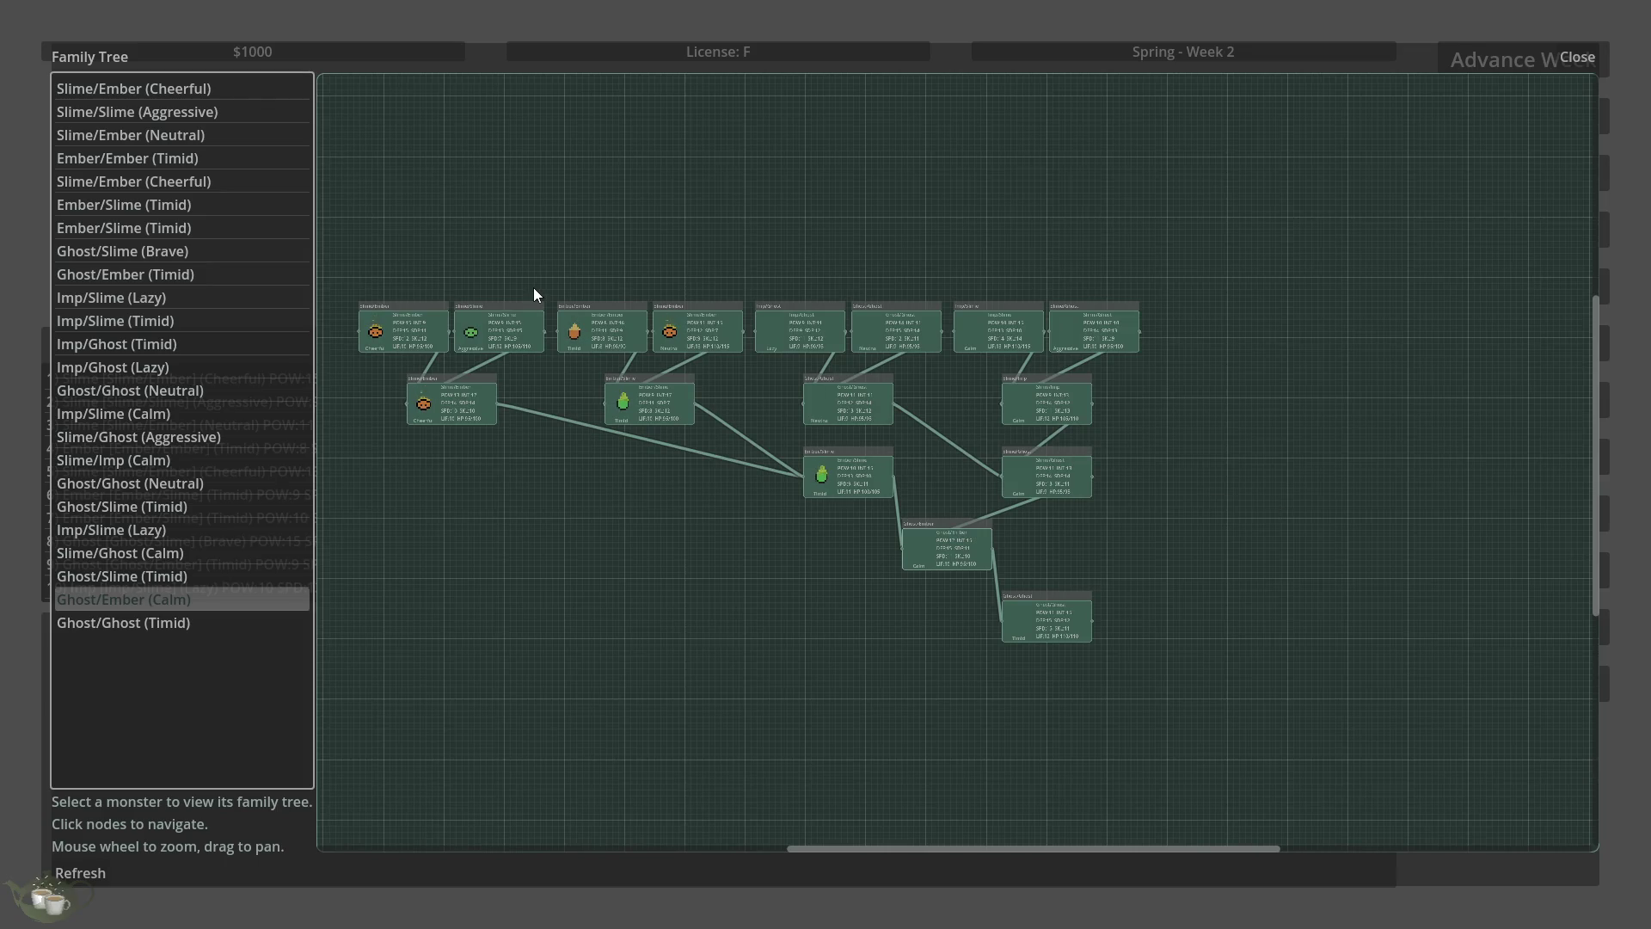
{"action": "scroll", "coordinate": [533, 287], "scroll_direction": "up", "scroll_amount": 3}
{"action": "left_click", "coordinate": [179, 623]}
{"action": "scroll", "coordinate": [1054, 616], "scroll_direction": "down", "scroll_amount": 2}
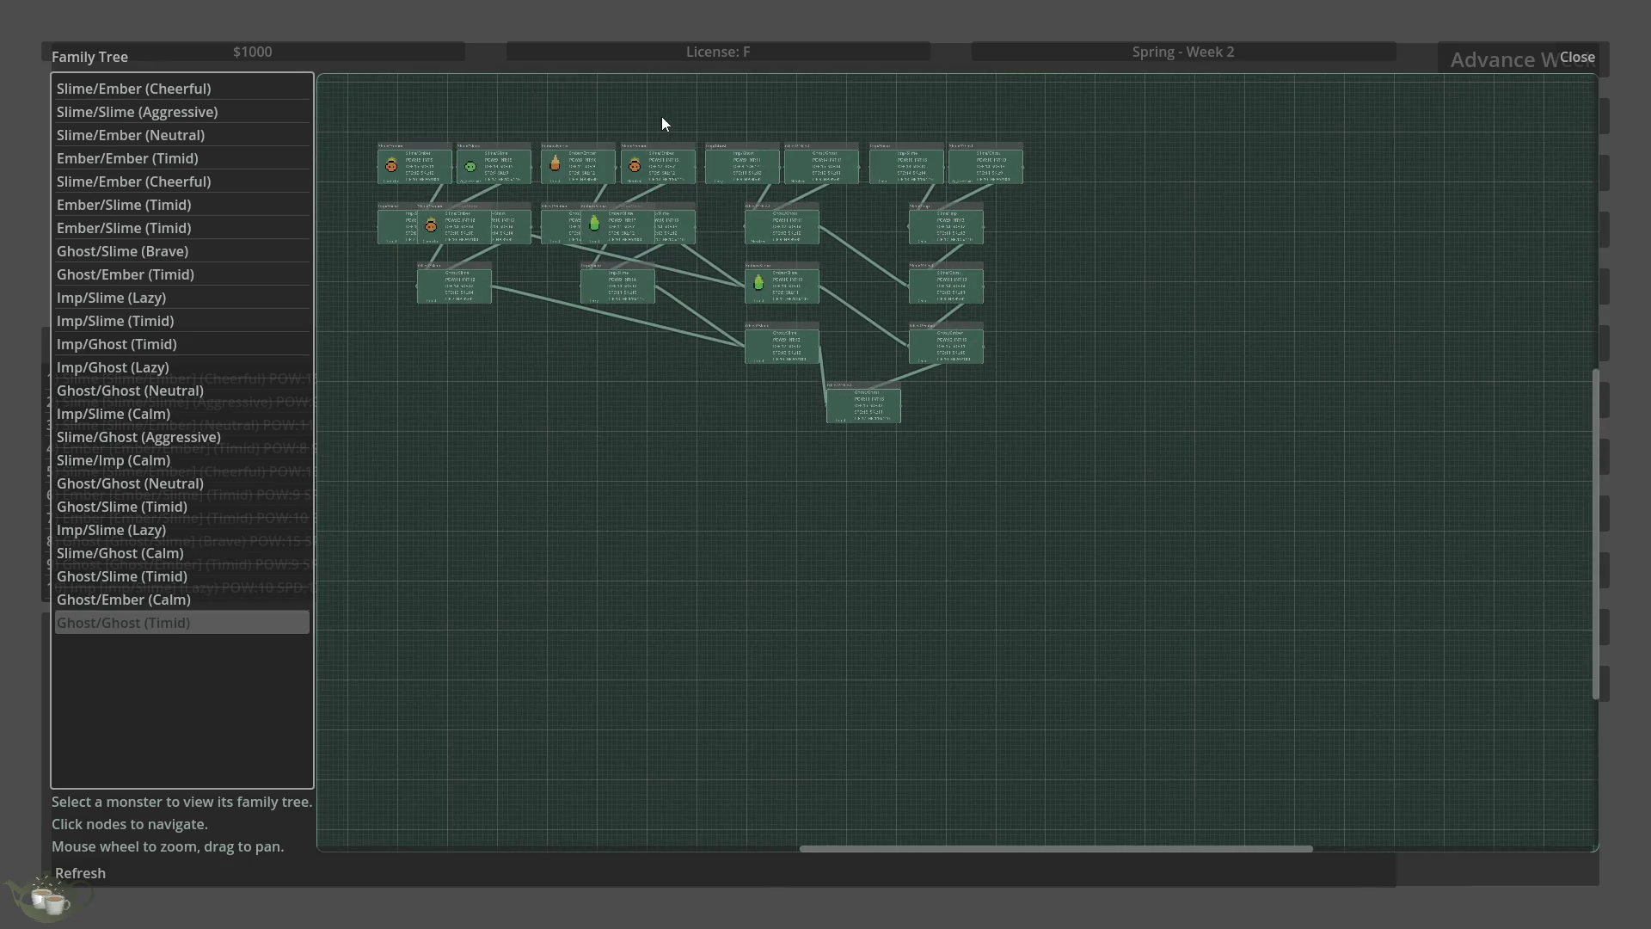
{"action": "scroll", "coordinate": [1061, 519], "scroll_direction": "up", "scroll_amount": 3}
{"action": "scroll", "coordinate": [880, 404], "scroll_direction": "down", "scroll_amount": 3}
{"action": "scroll", "coordinate": [788, 306], "scroll_direction": "up", "scroll_amount": 3}
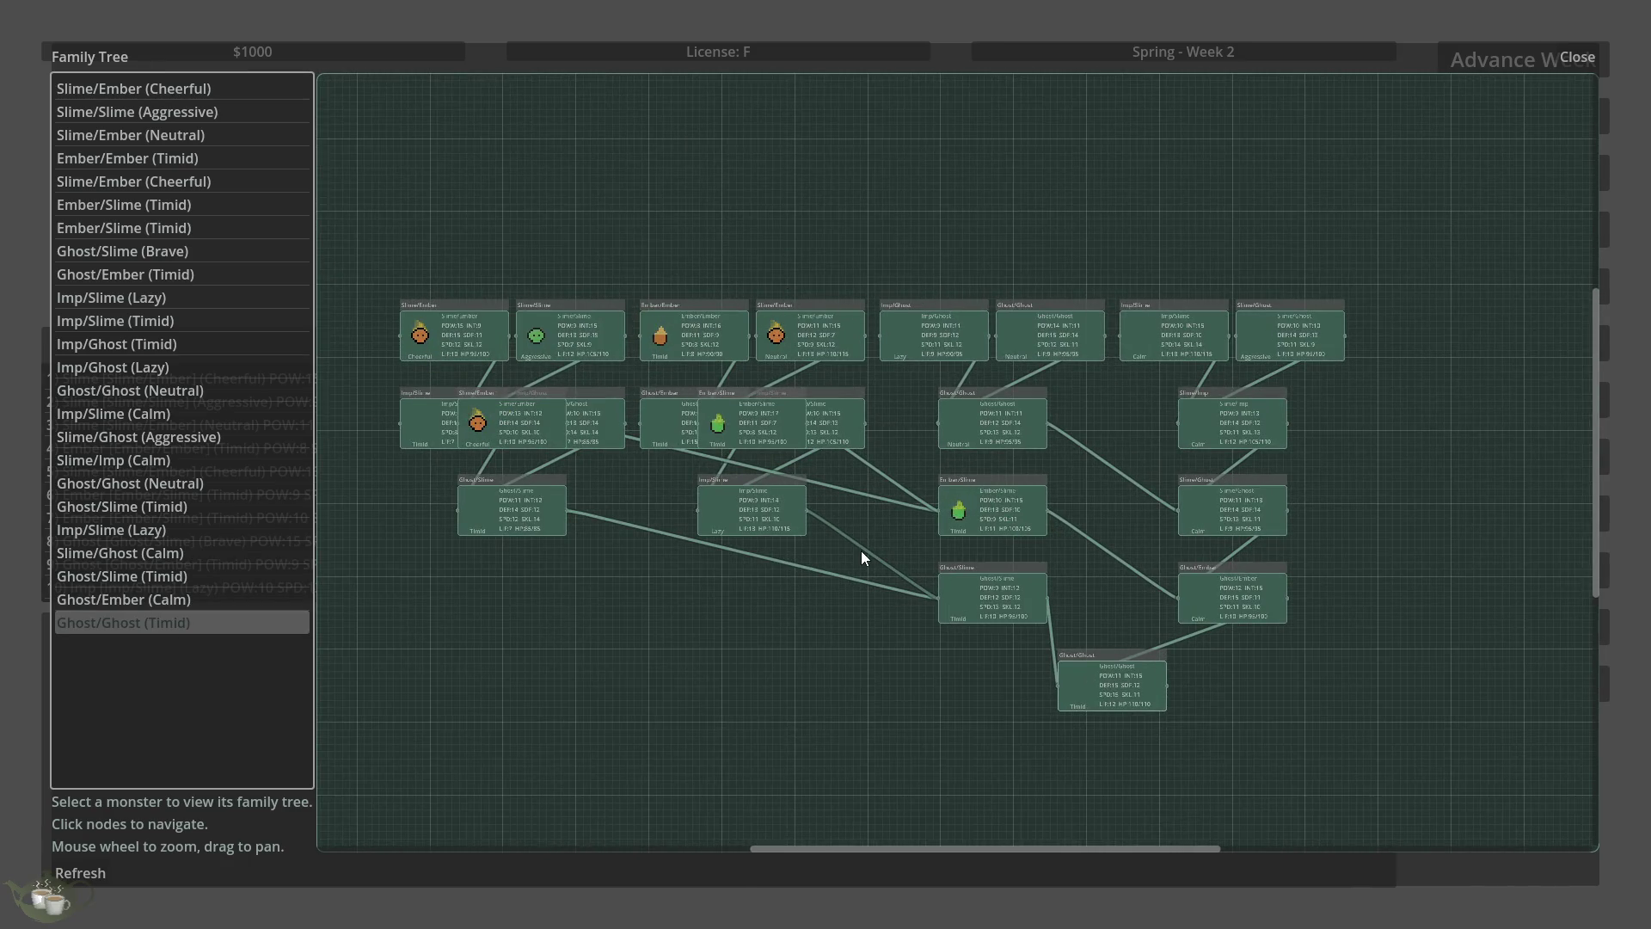
{"action": "scroll", "coordinate": [765, 520], "scroll_direction": "up", "scroll_amount": 4}
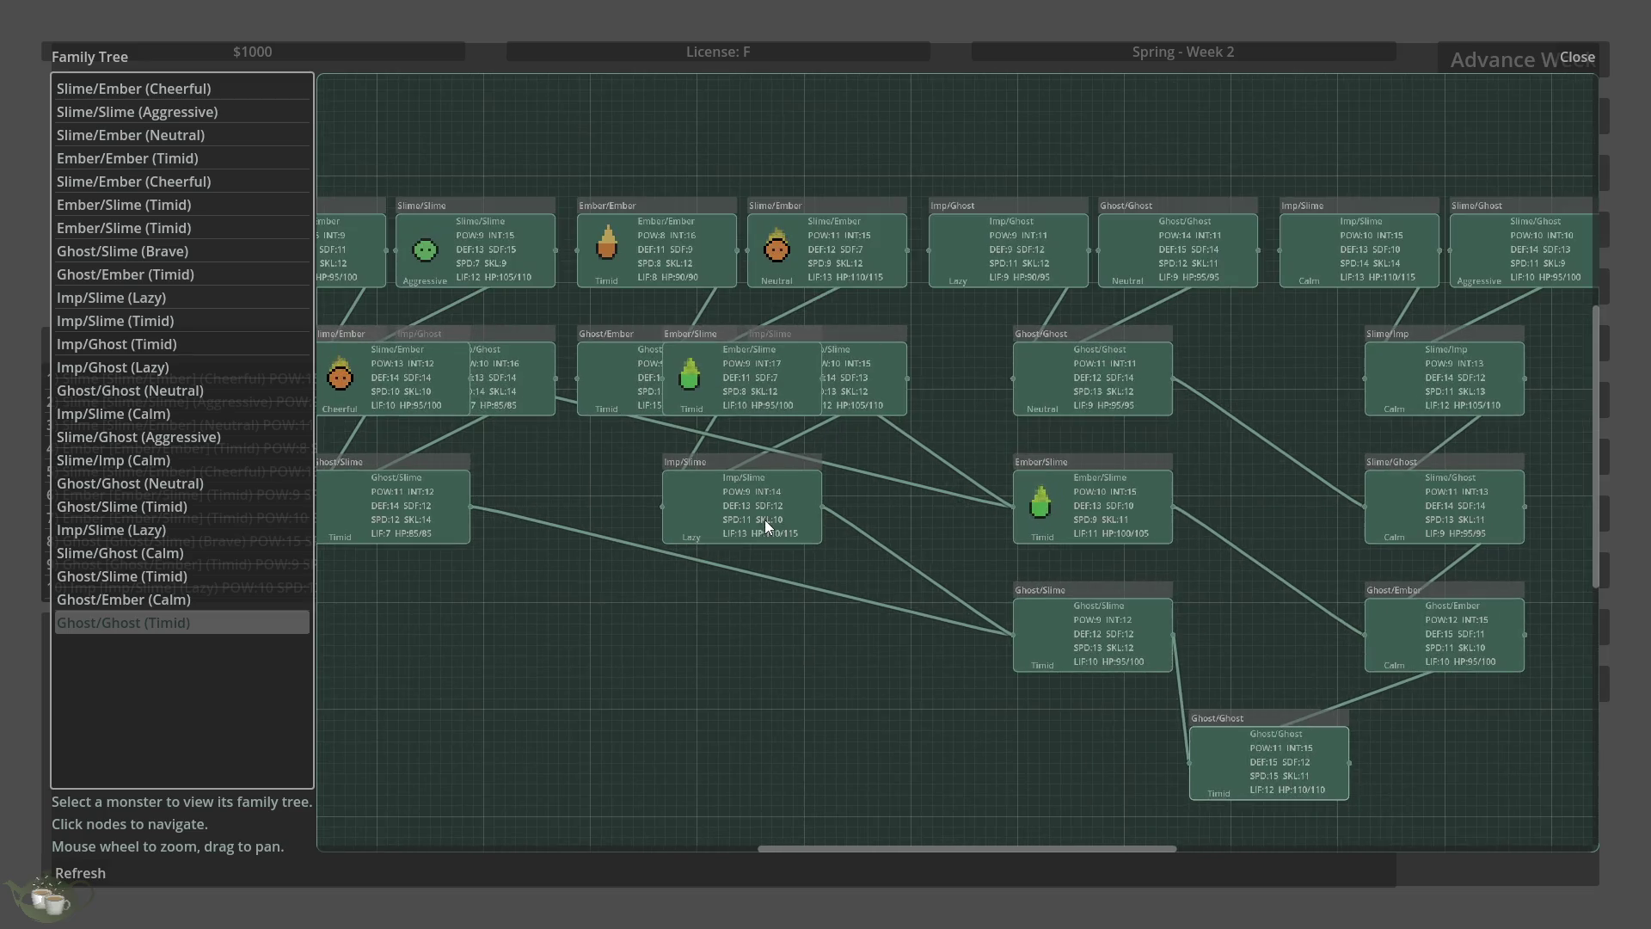
{"action": "scroll", "coordinate": [710, 543], "scroll_direction": "down", "scroll_amount": 5}
{"action": "scroll", "coordinate": [481, 497], "scroll_direction": "up", "scroll_amount": 2}
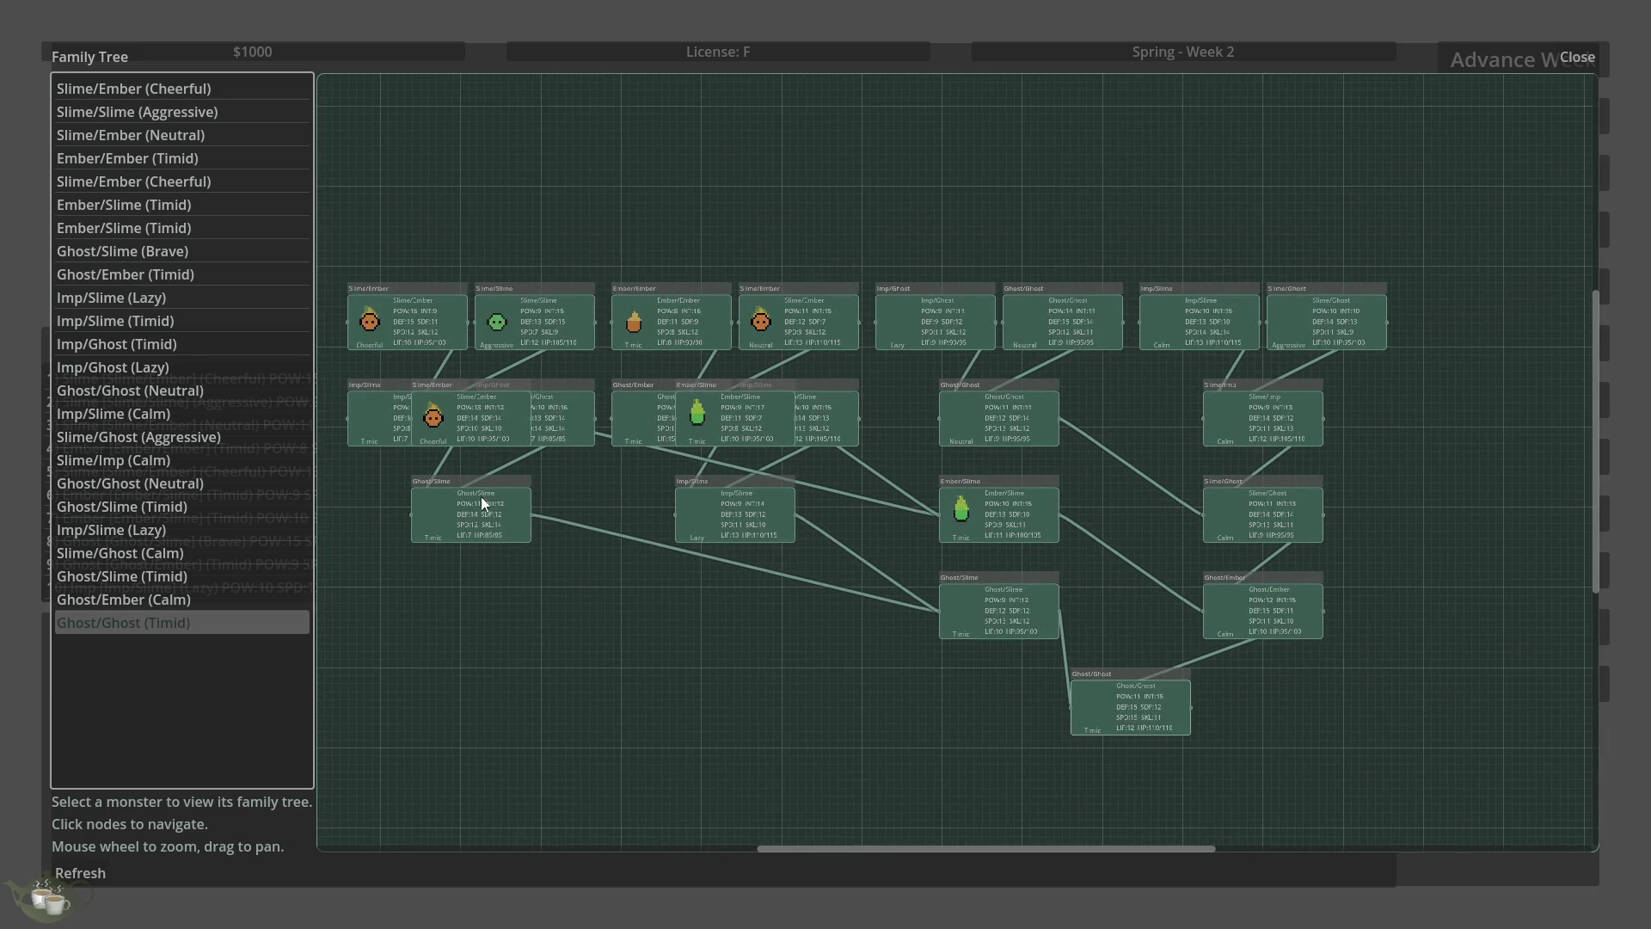
{"action": "scroll", "coordinate": [463, 430], "scroll_direction": "up", "scroll_amount": 6}
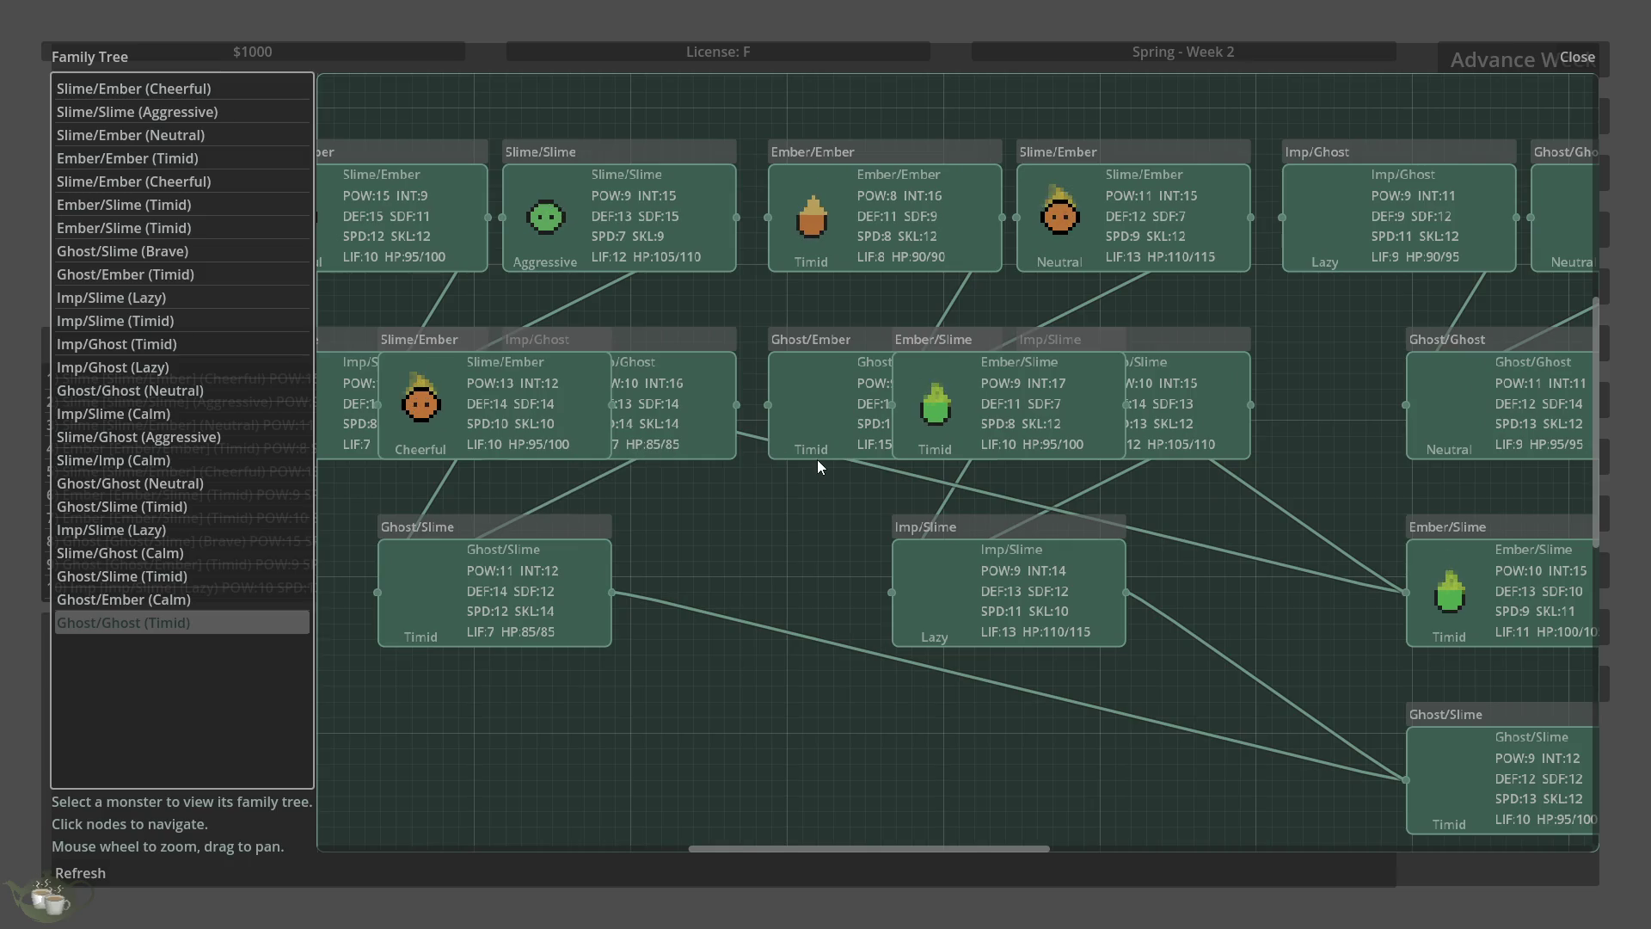
{"action": "scroll", "coordinate": [757, 470], "scroll_direction": "down", "scroll_amount": 2}
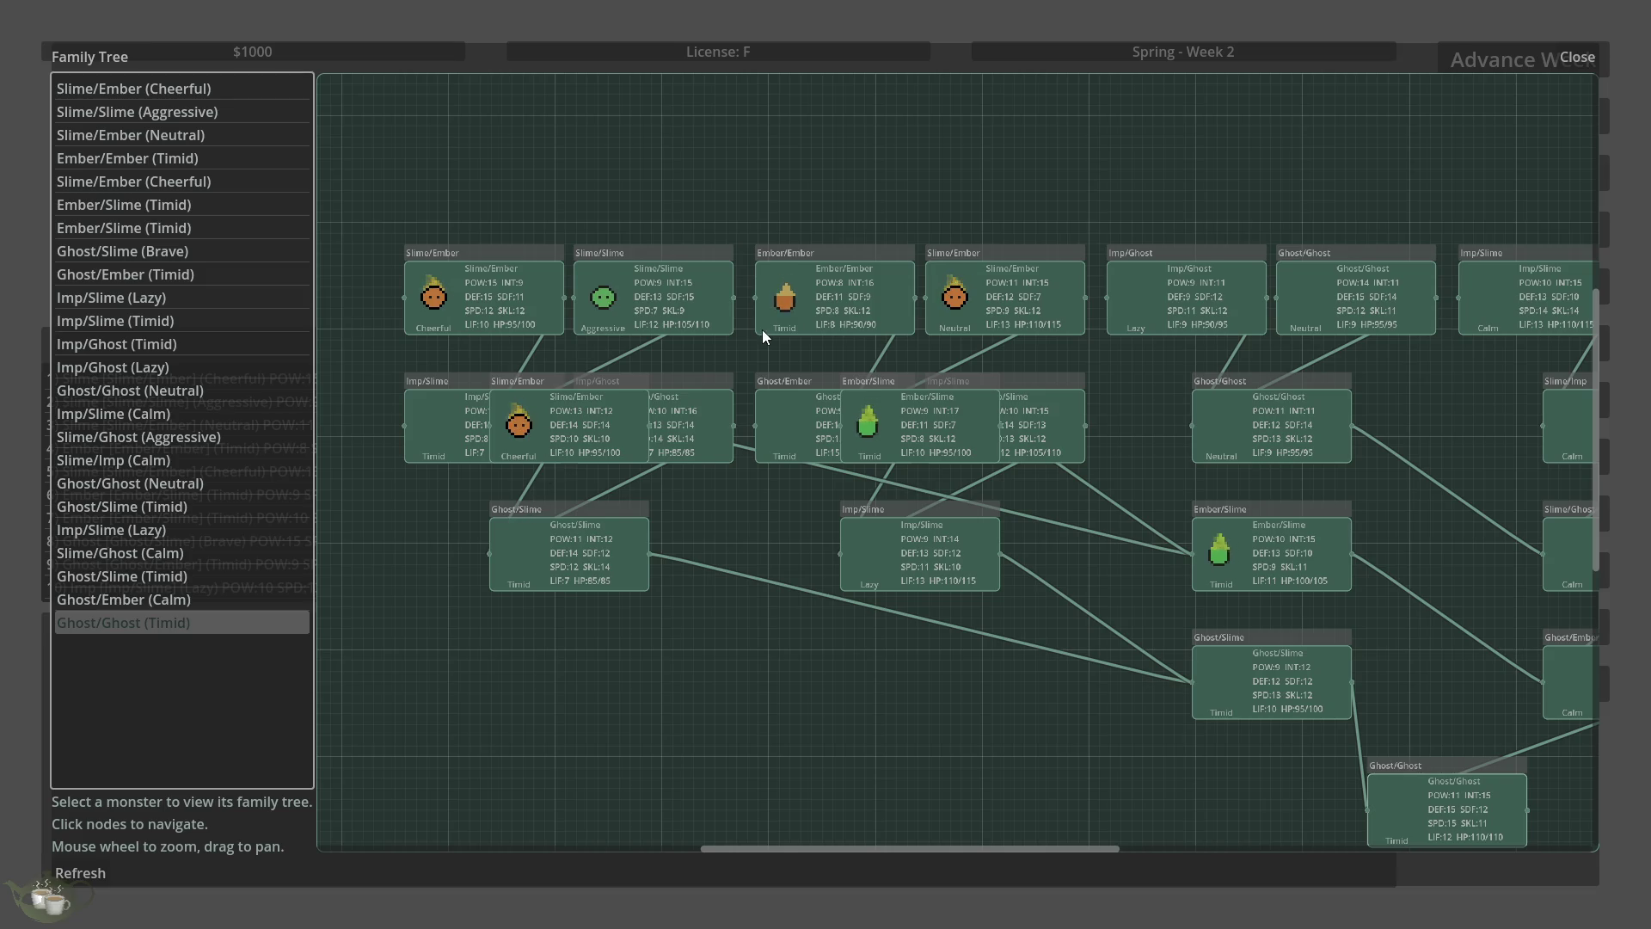
{"action": "scroll", "coordinate": [1113, 308], "scroll_direction": "up", "scroll_amount": 2}
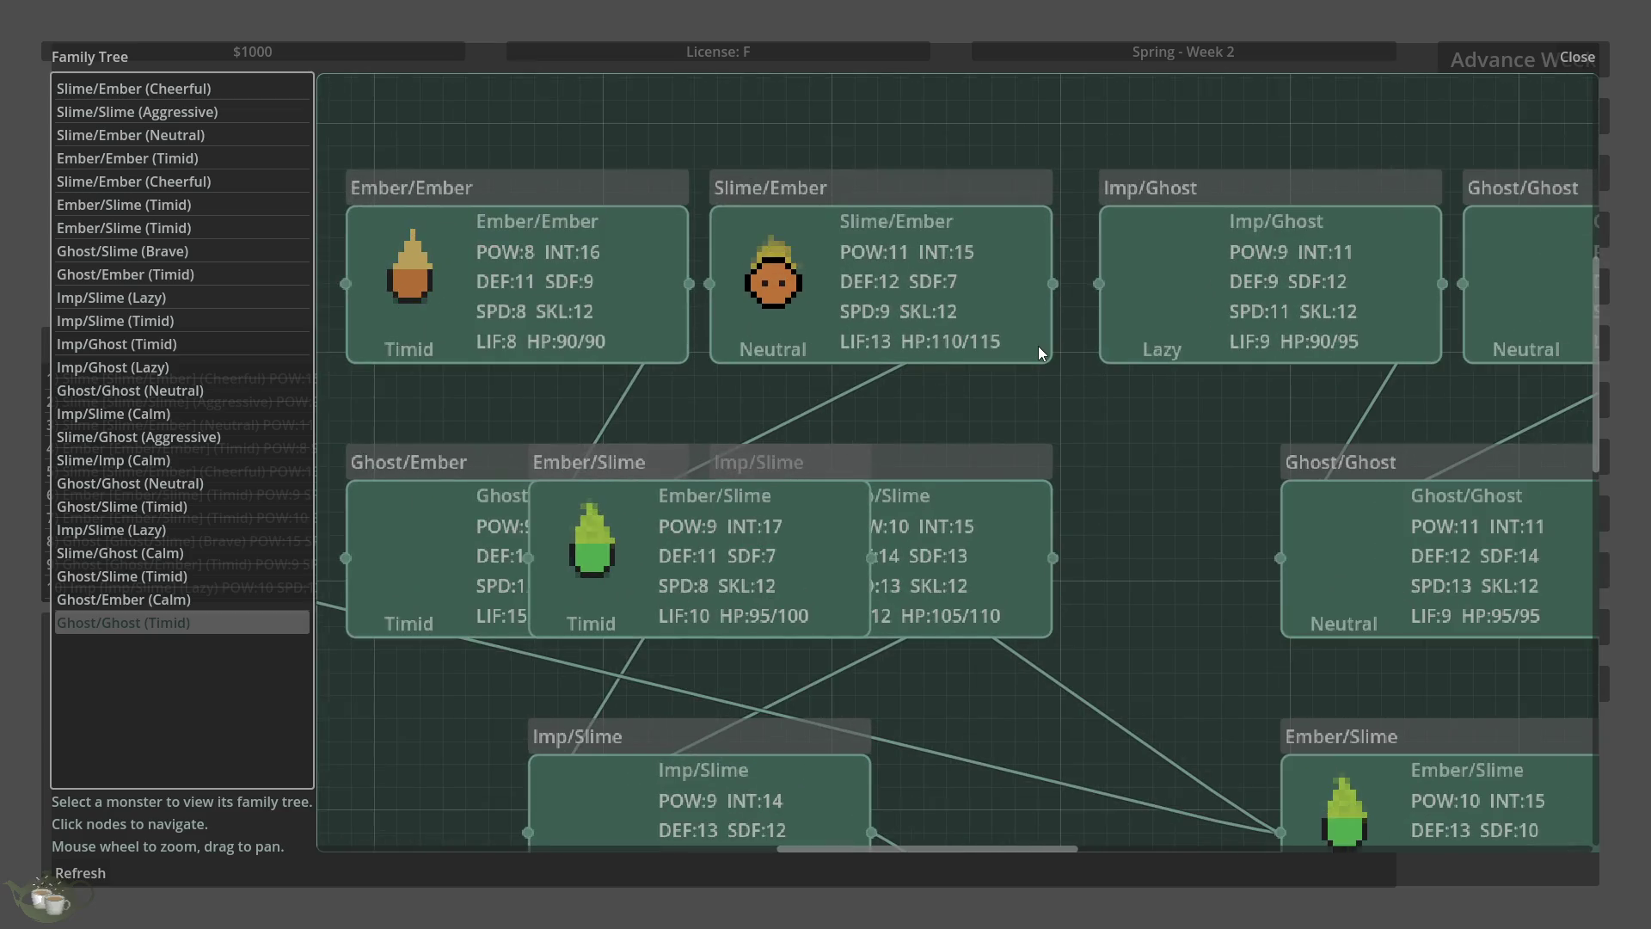
{"action": "scroll", "coordinate": [1022, 339], "scroll_direction": "up", "scroll_amount": 1}
{"action": "scroll", "coordinate": [1022, 339], "scroll_direction": "down", "scroll_amount": 2}
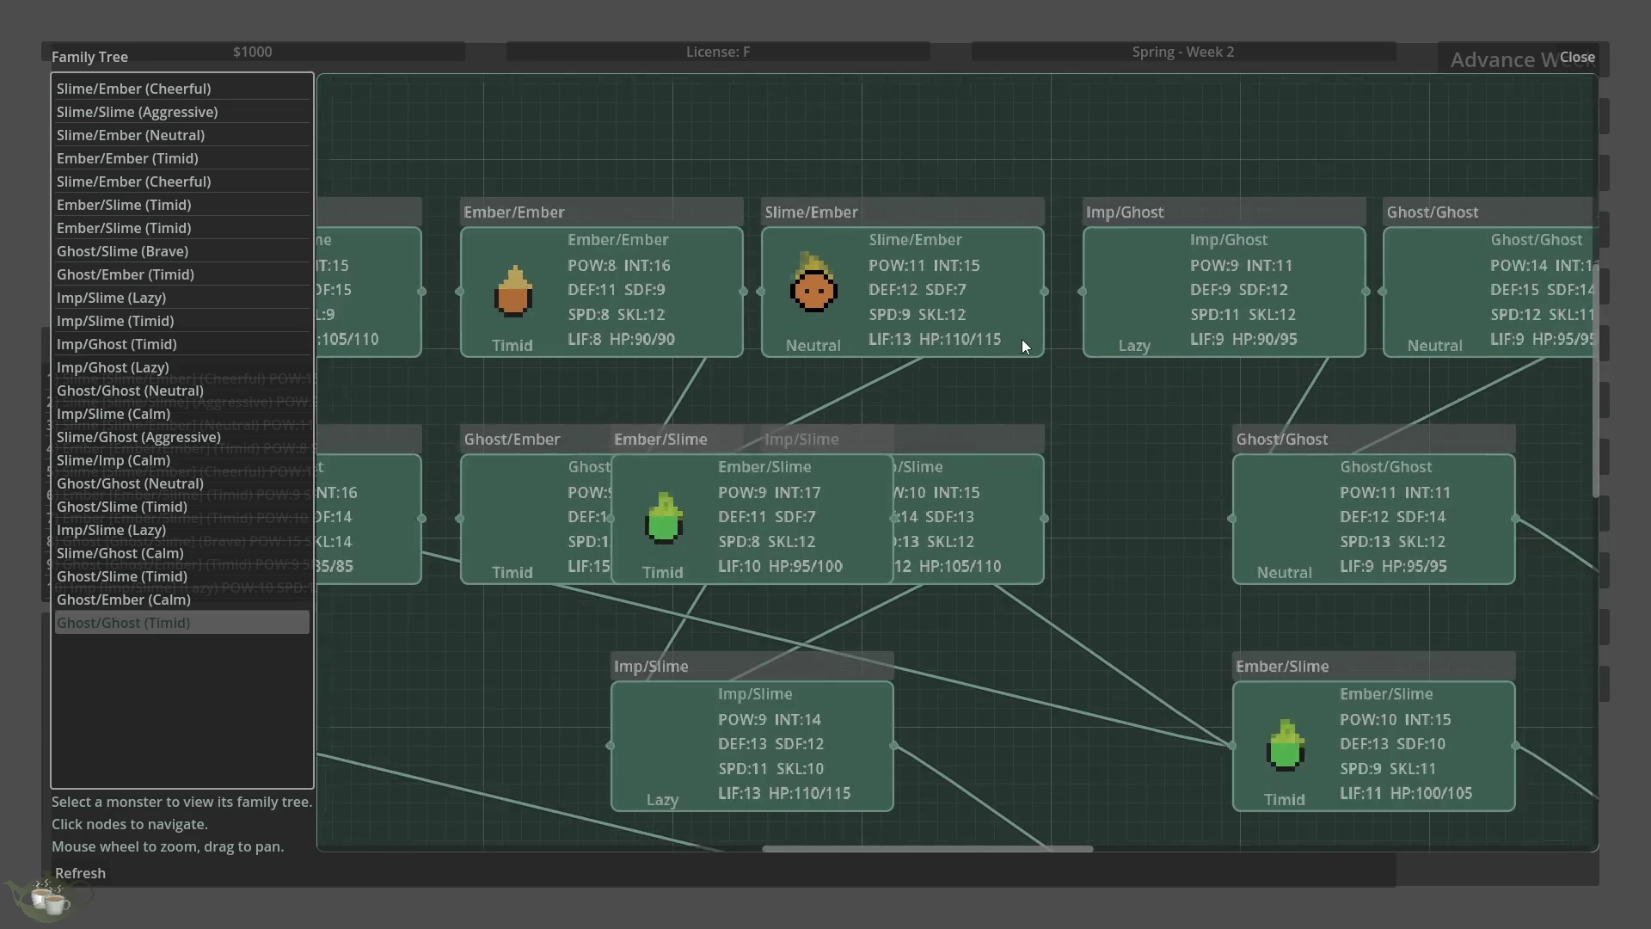
{"action": "scroll", "coordinate": [667, 387], "scroll_direction": "down", "scroll_amount": 1}
{"action": "scroll", "coordinate": [667, 387], "scroll_direction": "down", "scroll_amount": 2}
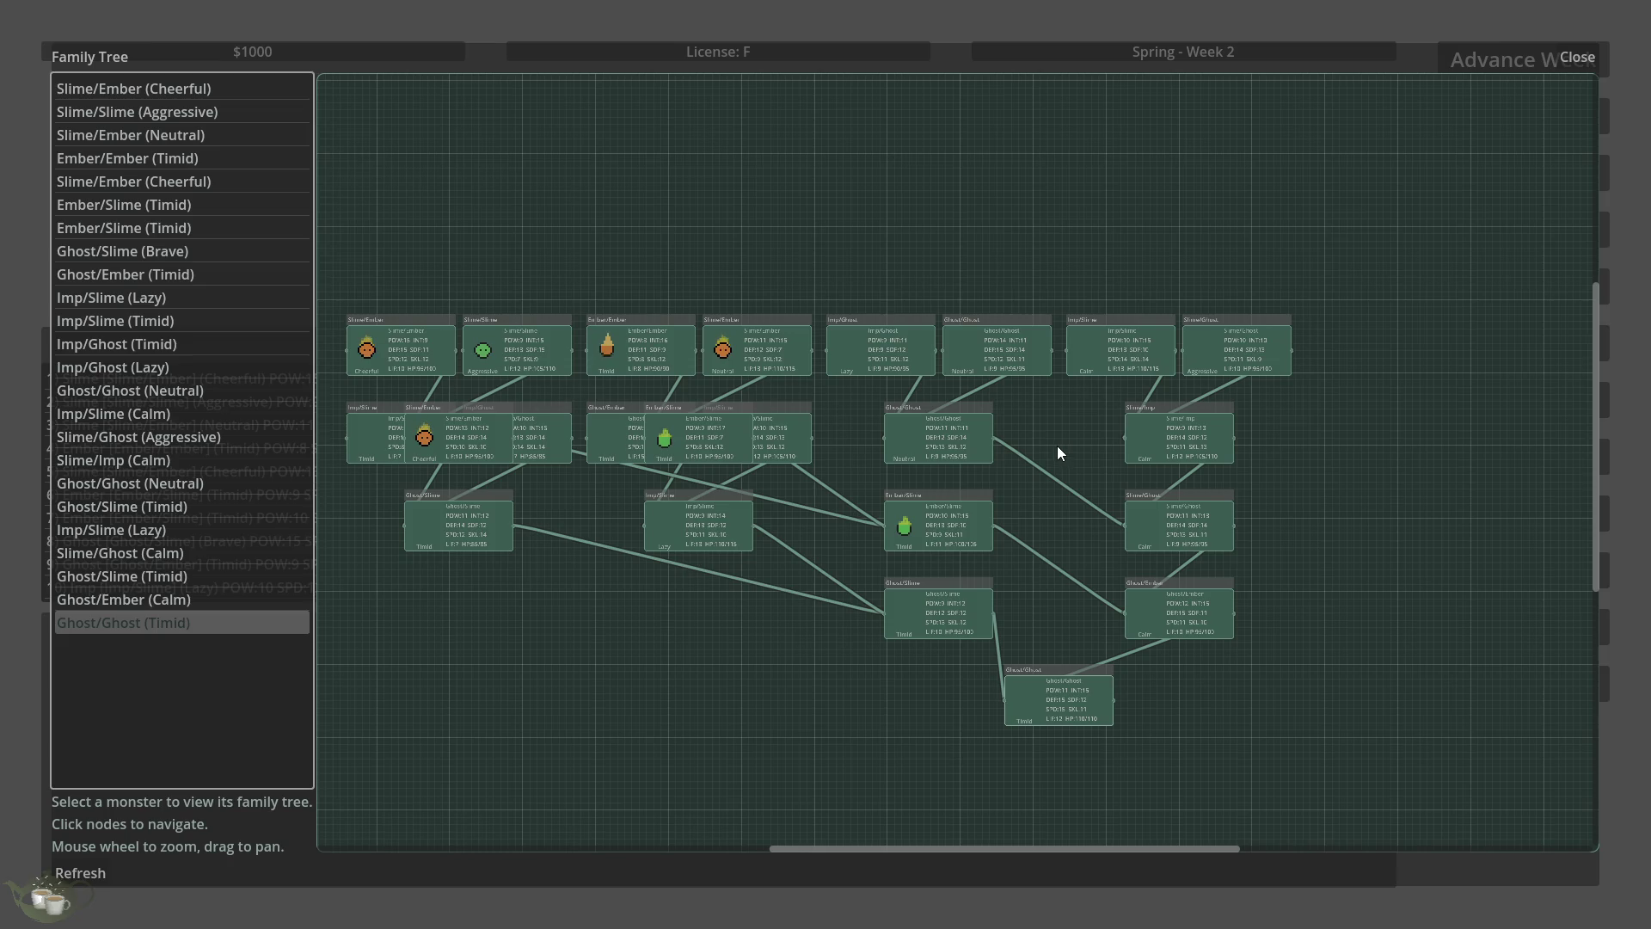
{"action": "scroll", "coordinate": [1031, 392], "scroll_direction": "up", "scroll_amount": 2}
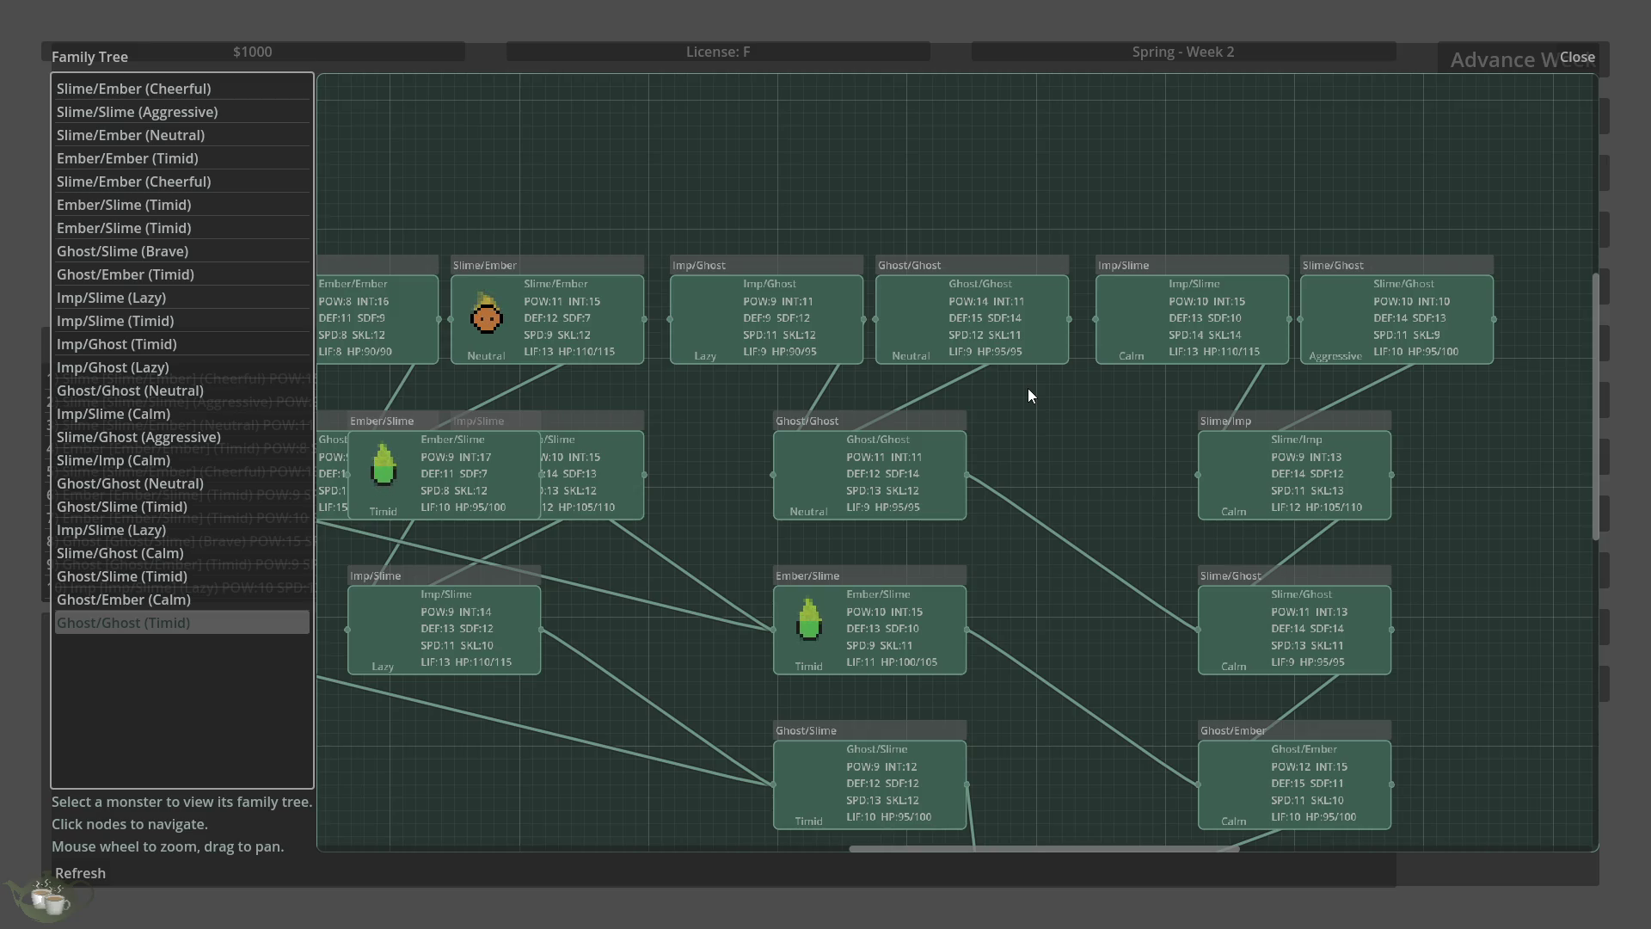
- Jump to the middle Ghost/Ghost node's own tree, then close the Family Tree menu
{"action": "left_click", "coordinate": [832, 428]}
{"action": "scroll", "coordinate": [1242, 385], "scroll_direction": "down", "scroll_amount": 3}
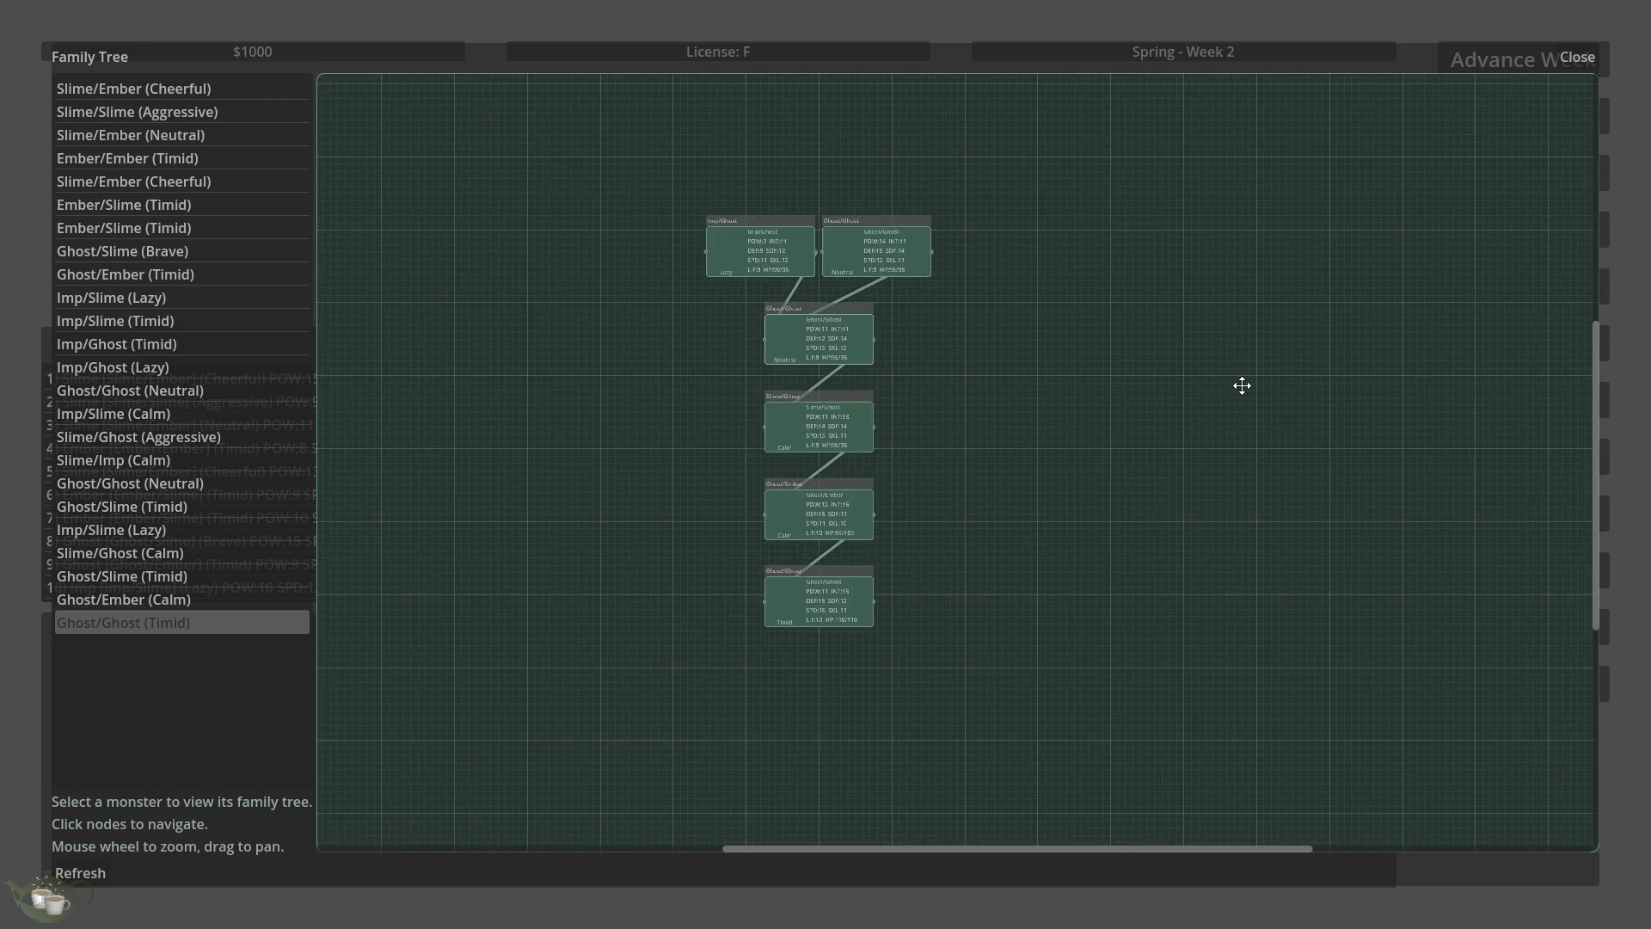
{"action": "left_click", "coordinate": [1579, 56]}
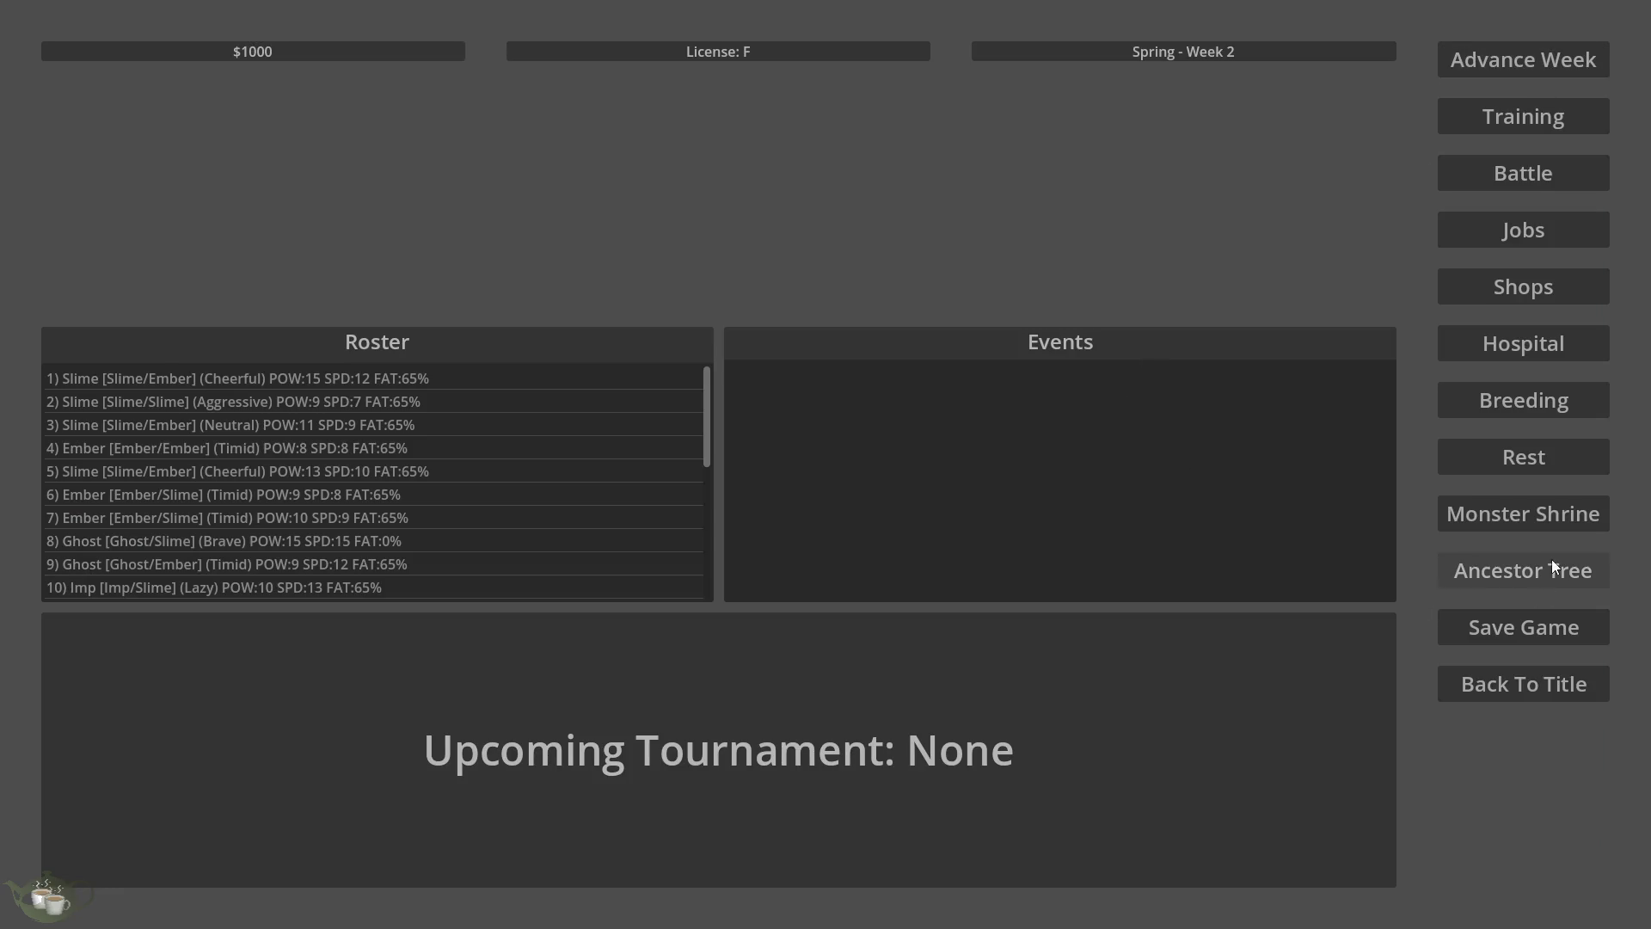
- Reopen the Family Tree, check Ghost/Slime (Timid)'s graph, and close it
{"action": "left_click", "coordinate": [1551, 559]}
{"action": "left_click", "coordinate": [96, 576]}
{"action": "scroll", "coordinate": [1267, 523], "scroll_direction": "down", "scroll_amount": 3}
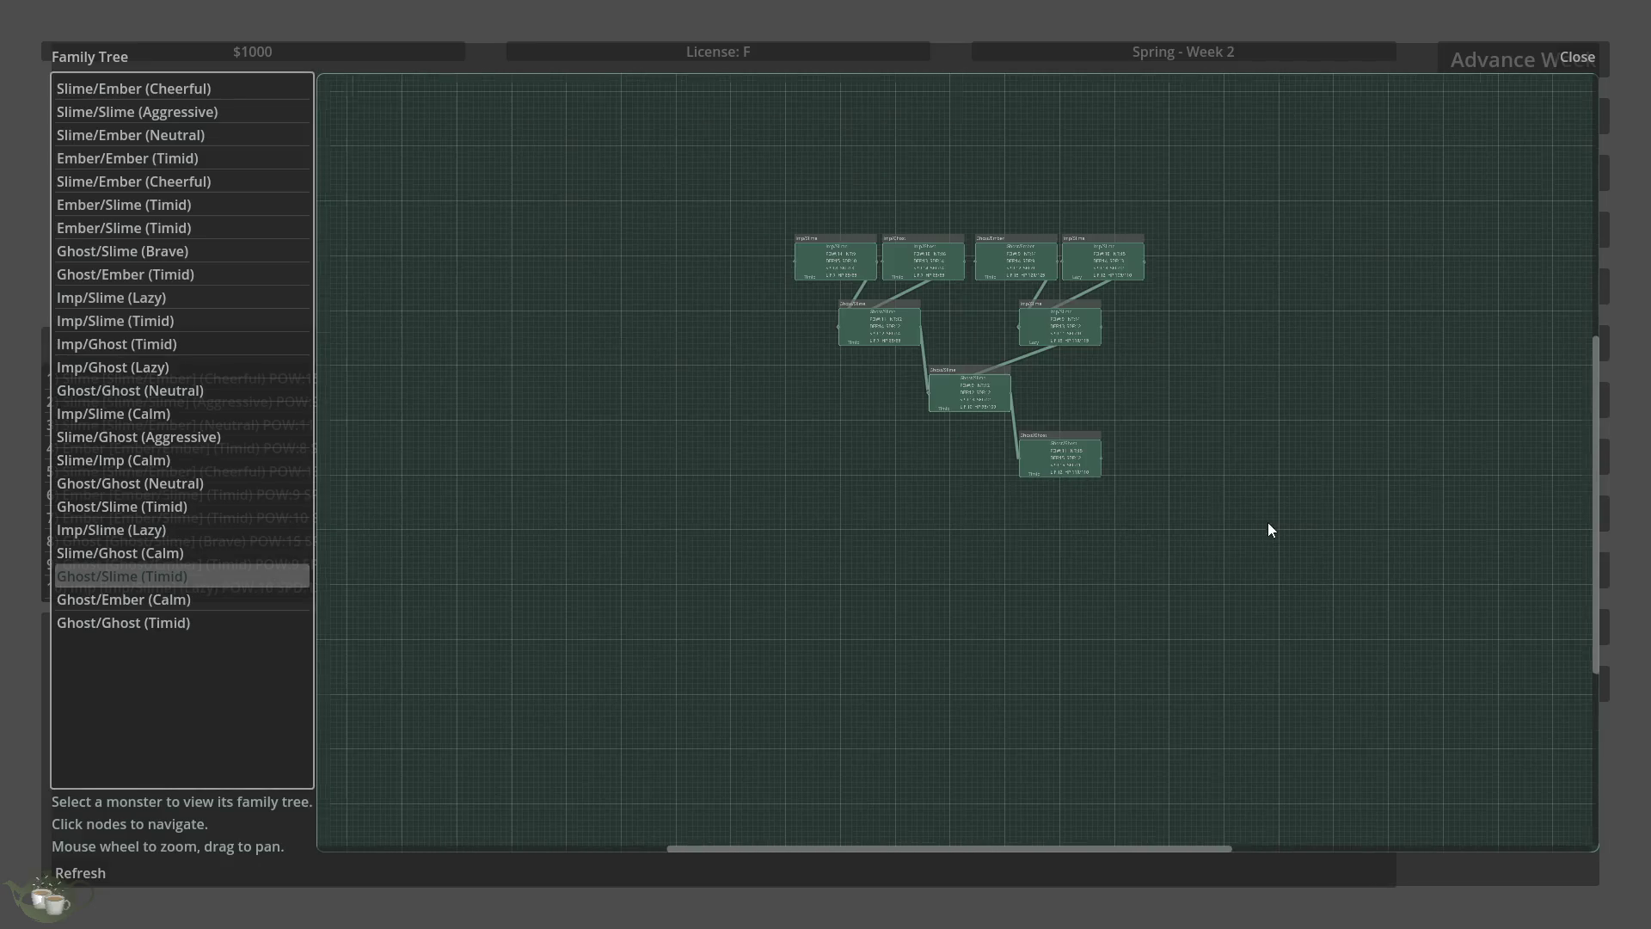
{"action": "scroll", "coordinate": [1103, 354], "scroll_direction": "up", "scroll_amount": 5}
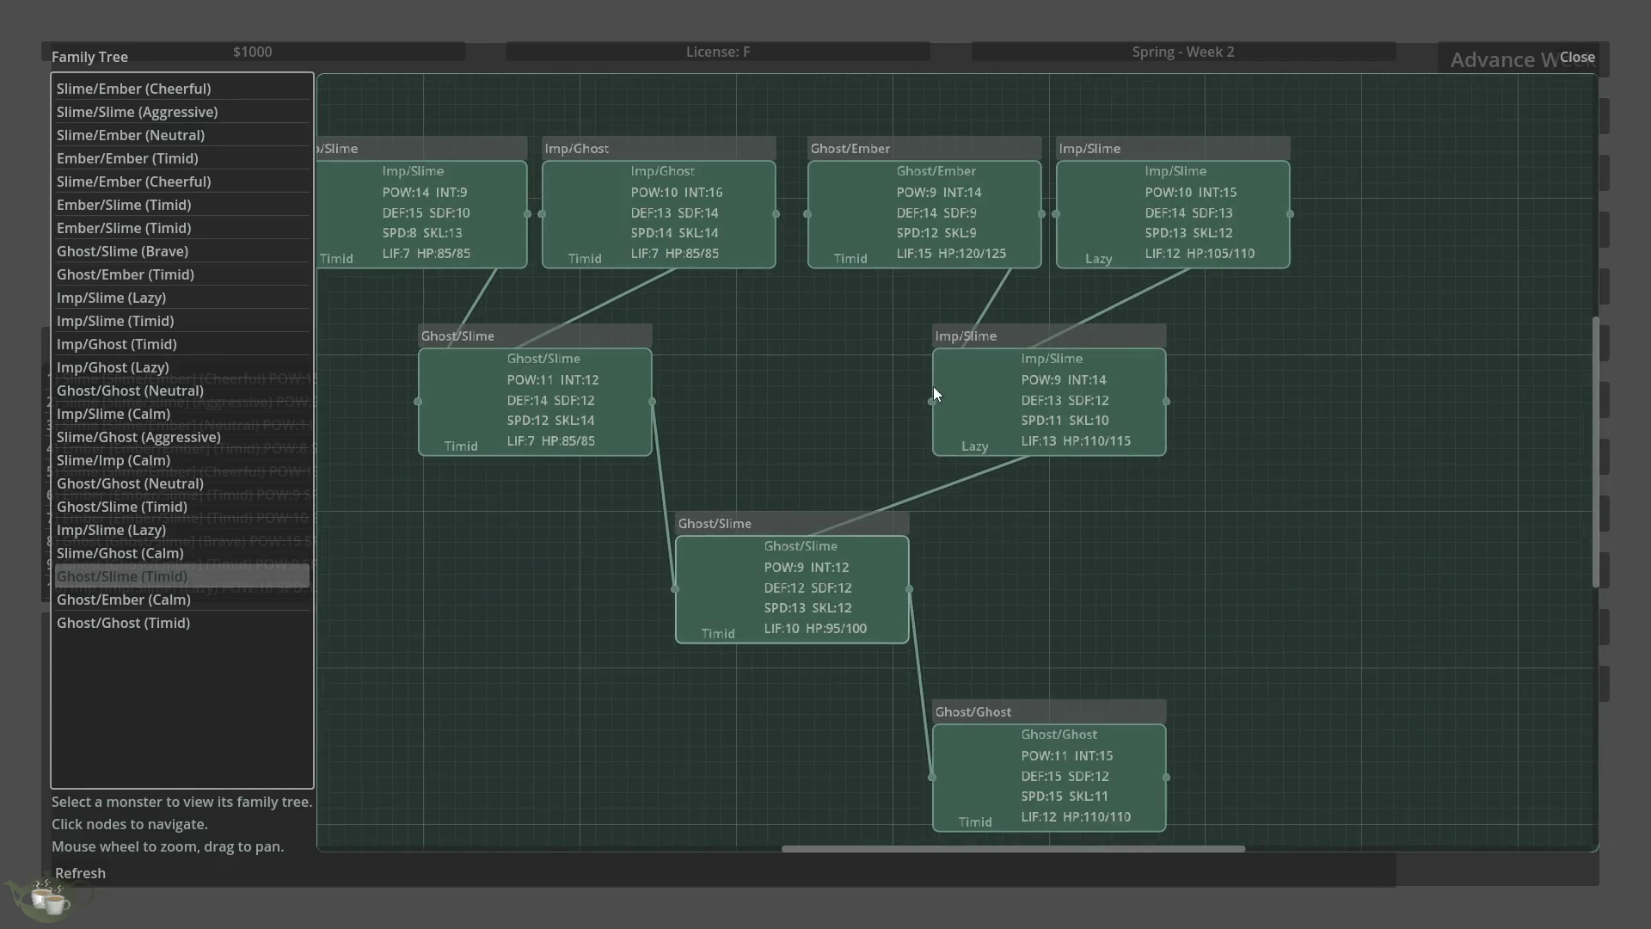
{"action": "scroll", "coordinate": [1216, 454], "scroll_direction": "down", "scroll_amount": 1}
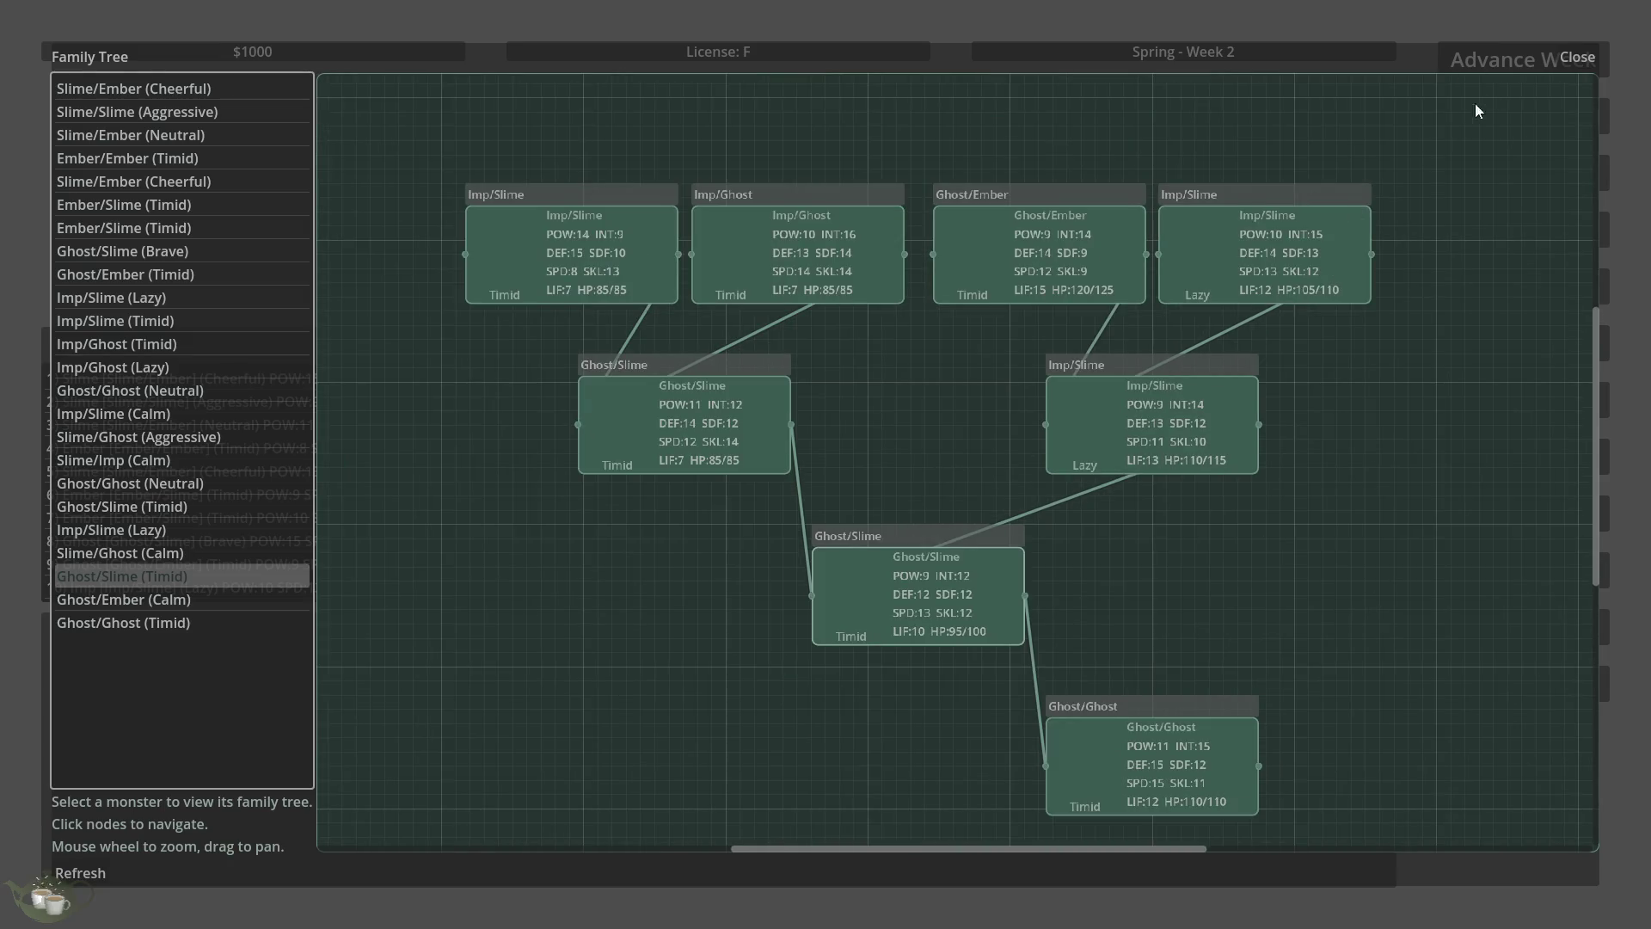
{"action": "left_click", "coordinate": [1578, 58]}
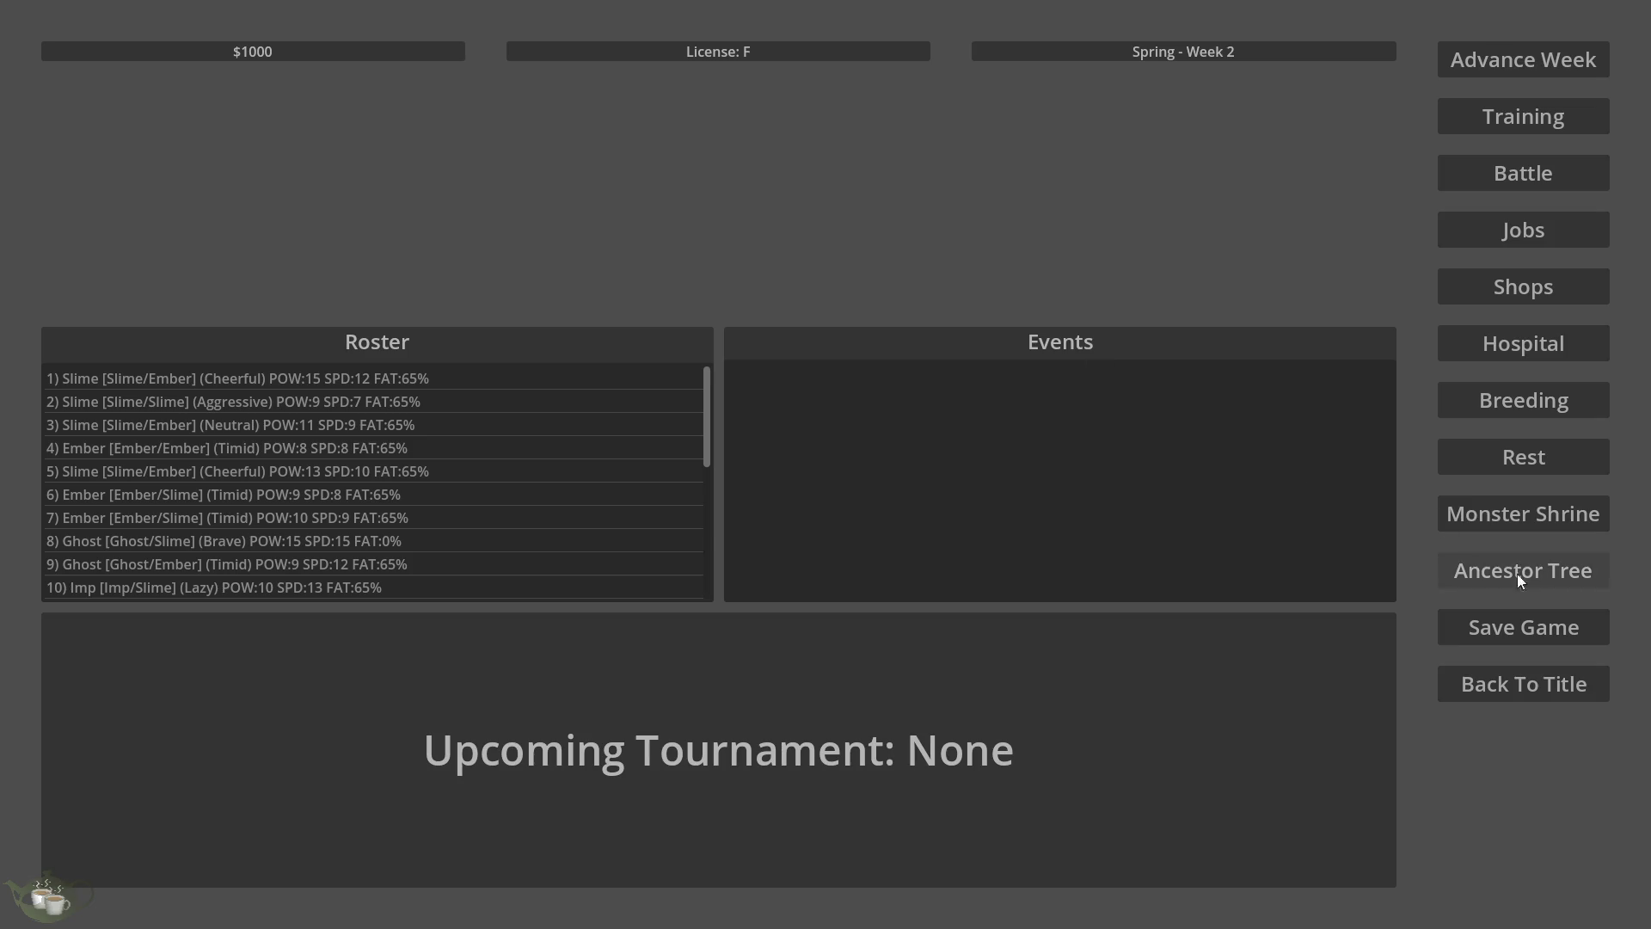
- Check trees for Slime/Ghost (Aggressive), Imp/Slime (Calm), Imp/Slime (Lazy) and Ember/Slime (Timid), then close
{"action": "left_click", "coordinate": [1468, 569]}
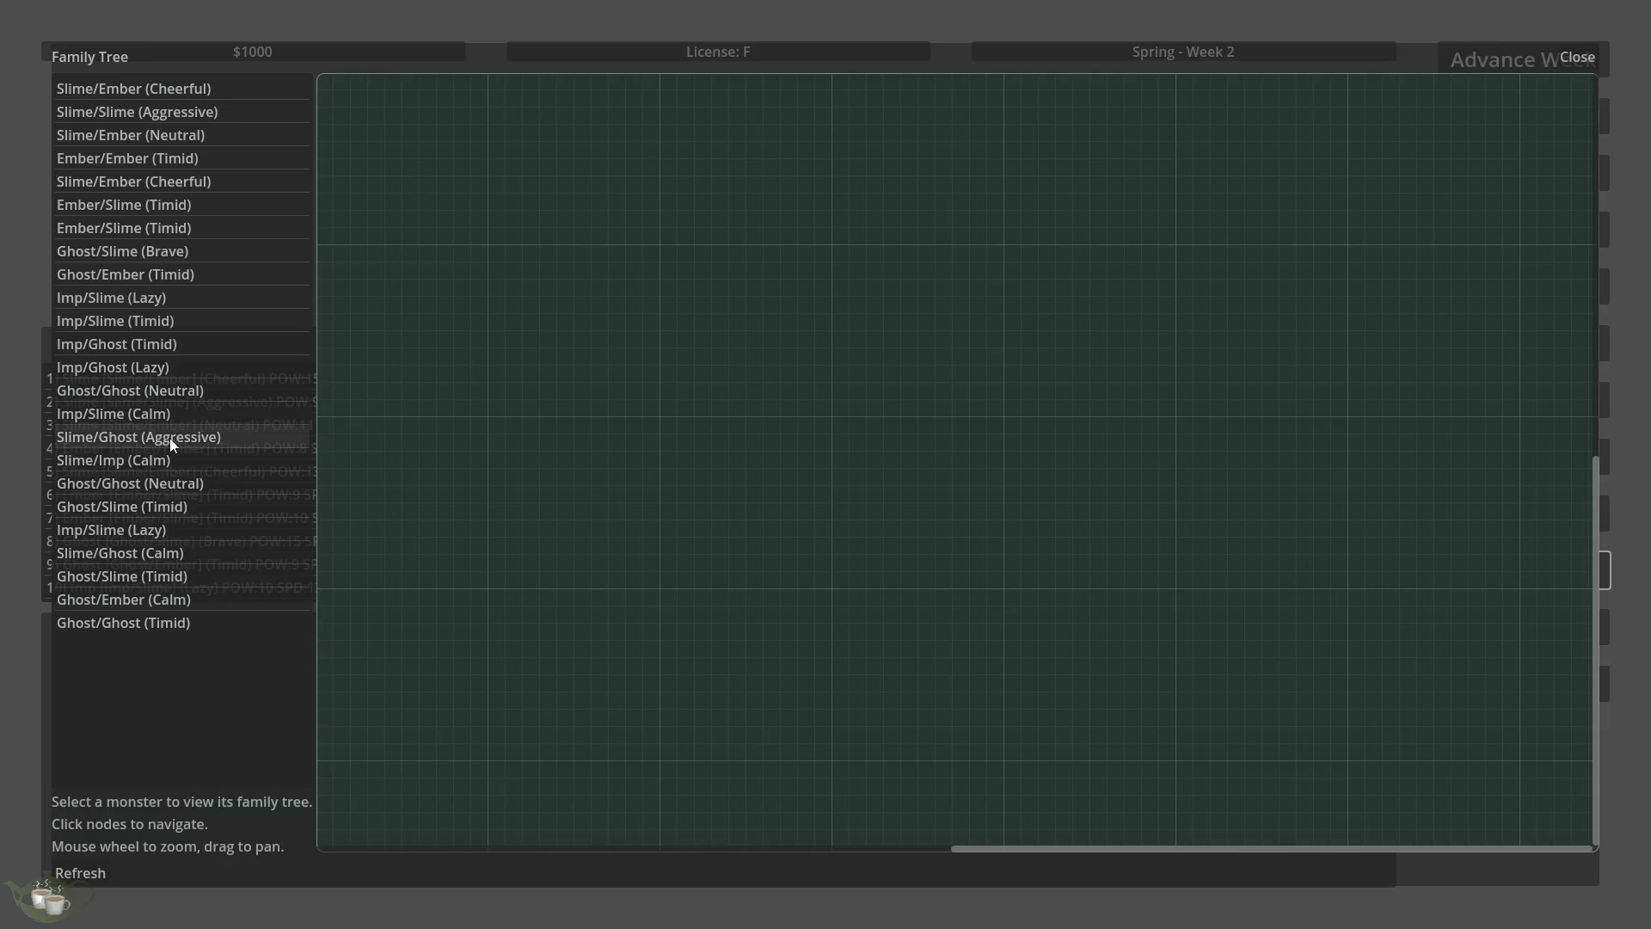
{"action": "left_click", "coordinate": [165, 437]}
{"action": "left_click", "coordinate": [150, 414]}
{"action": "left_click", "coordinate": [144, 297]}
{"action": "left_click", "coordinate": [146, 227]}
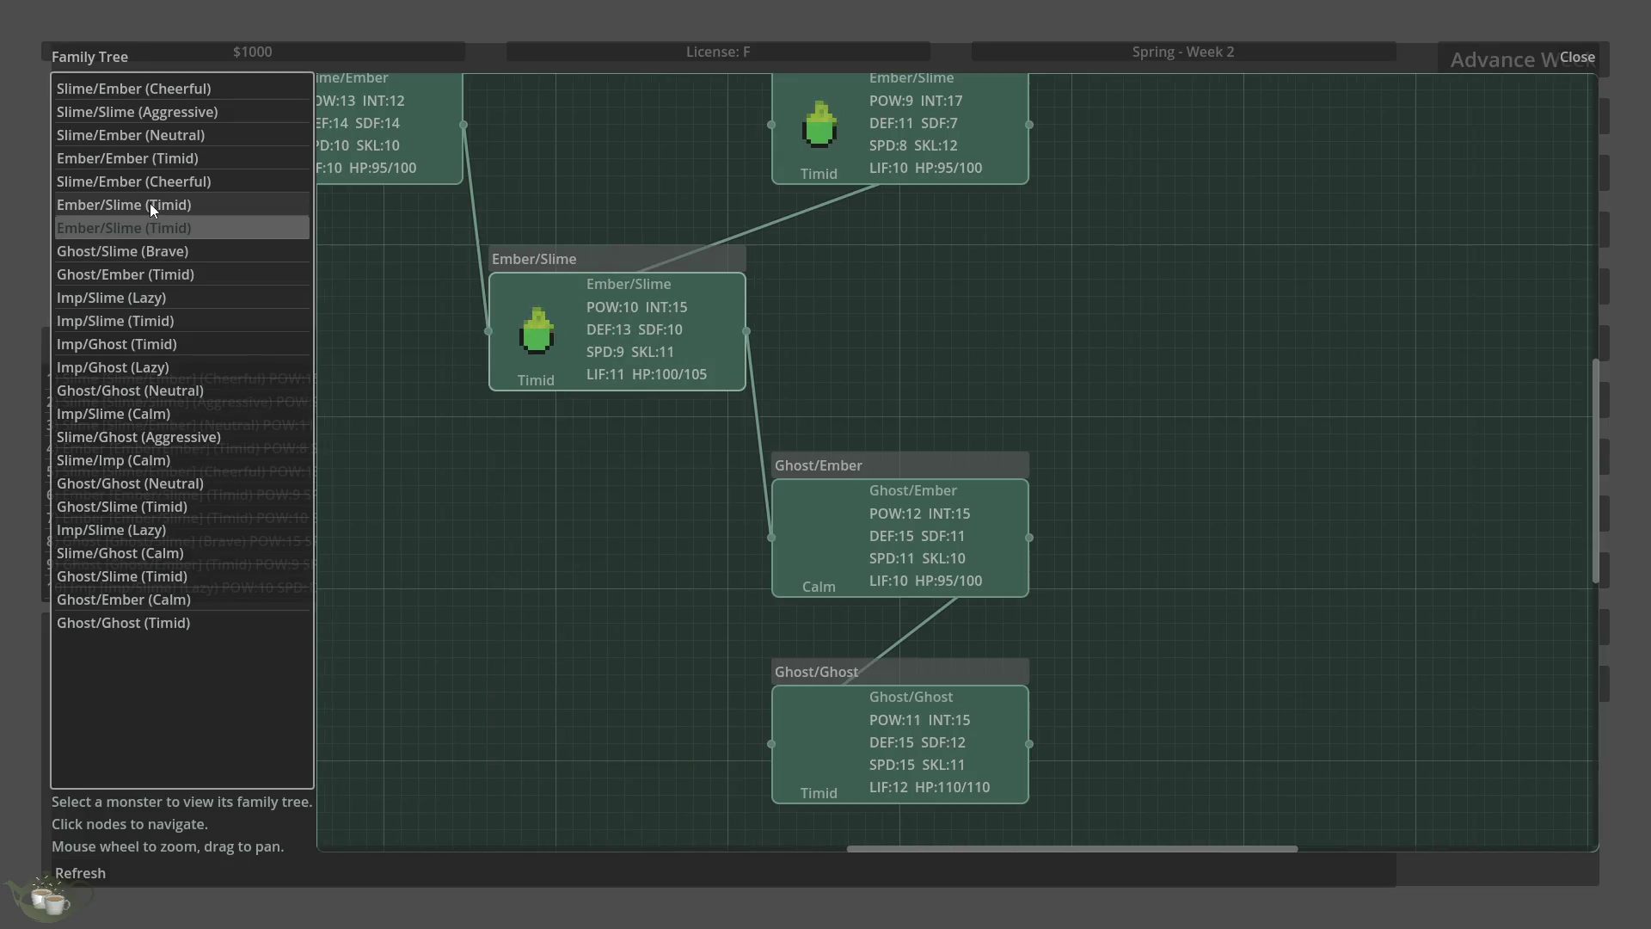
{"action": "scroll", "coordinate": [874, 675], "scroll_direction": "down", "scroll_amount": 5}
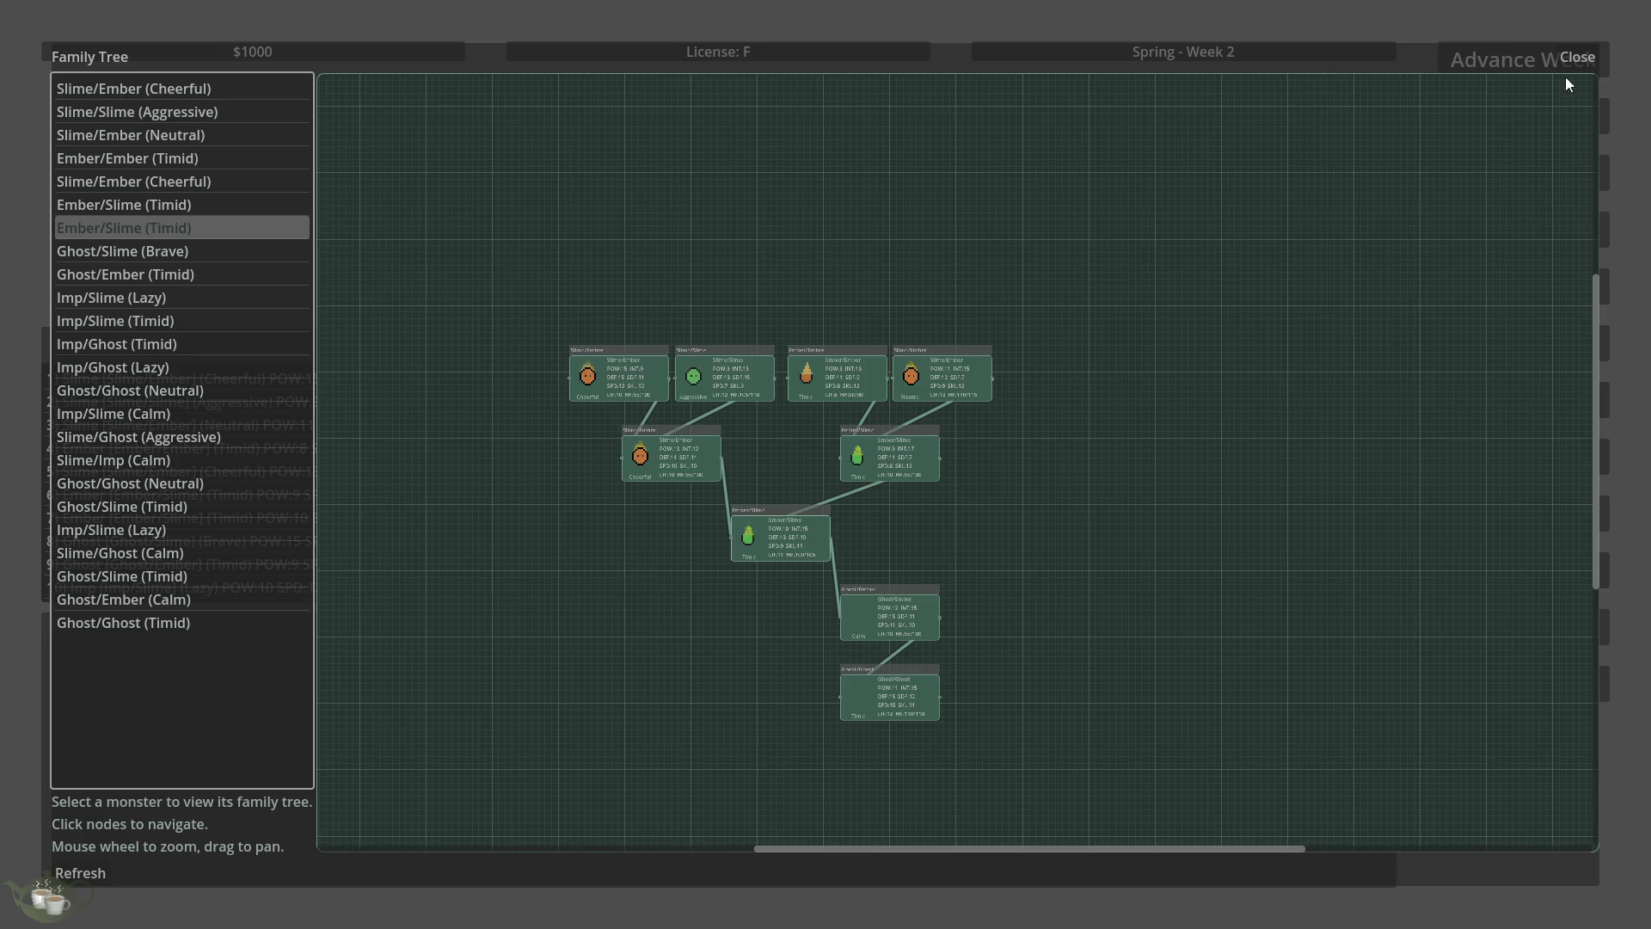
{"action": "left_click", "coordinate": [1576, 57]}
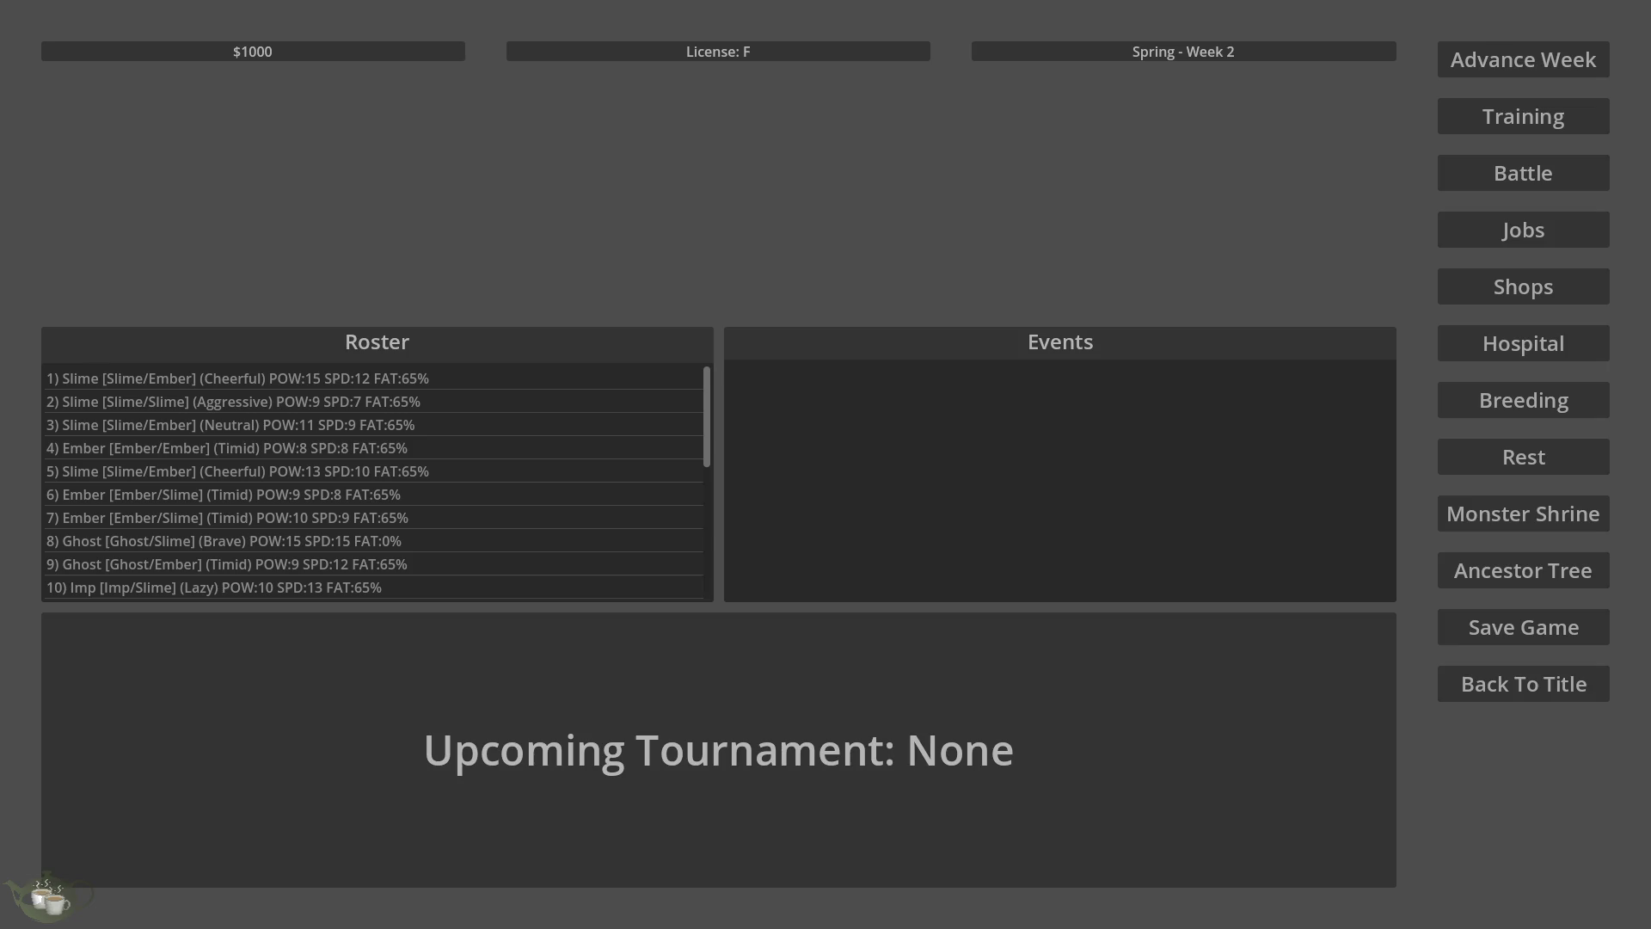
- Quit the game and import ember_idle_6f_32x32_FULL_MOVE.png into the Sprites folder
{"action": "left_click", "coordinate": [1588, 698]}
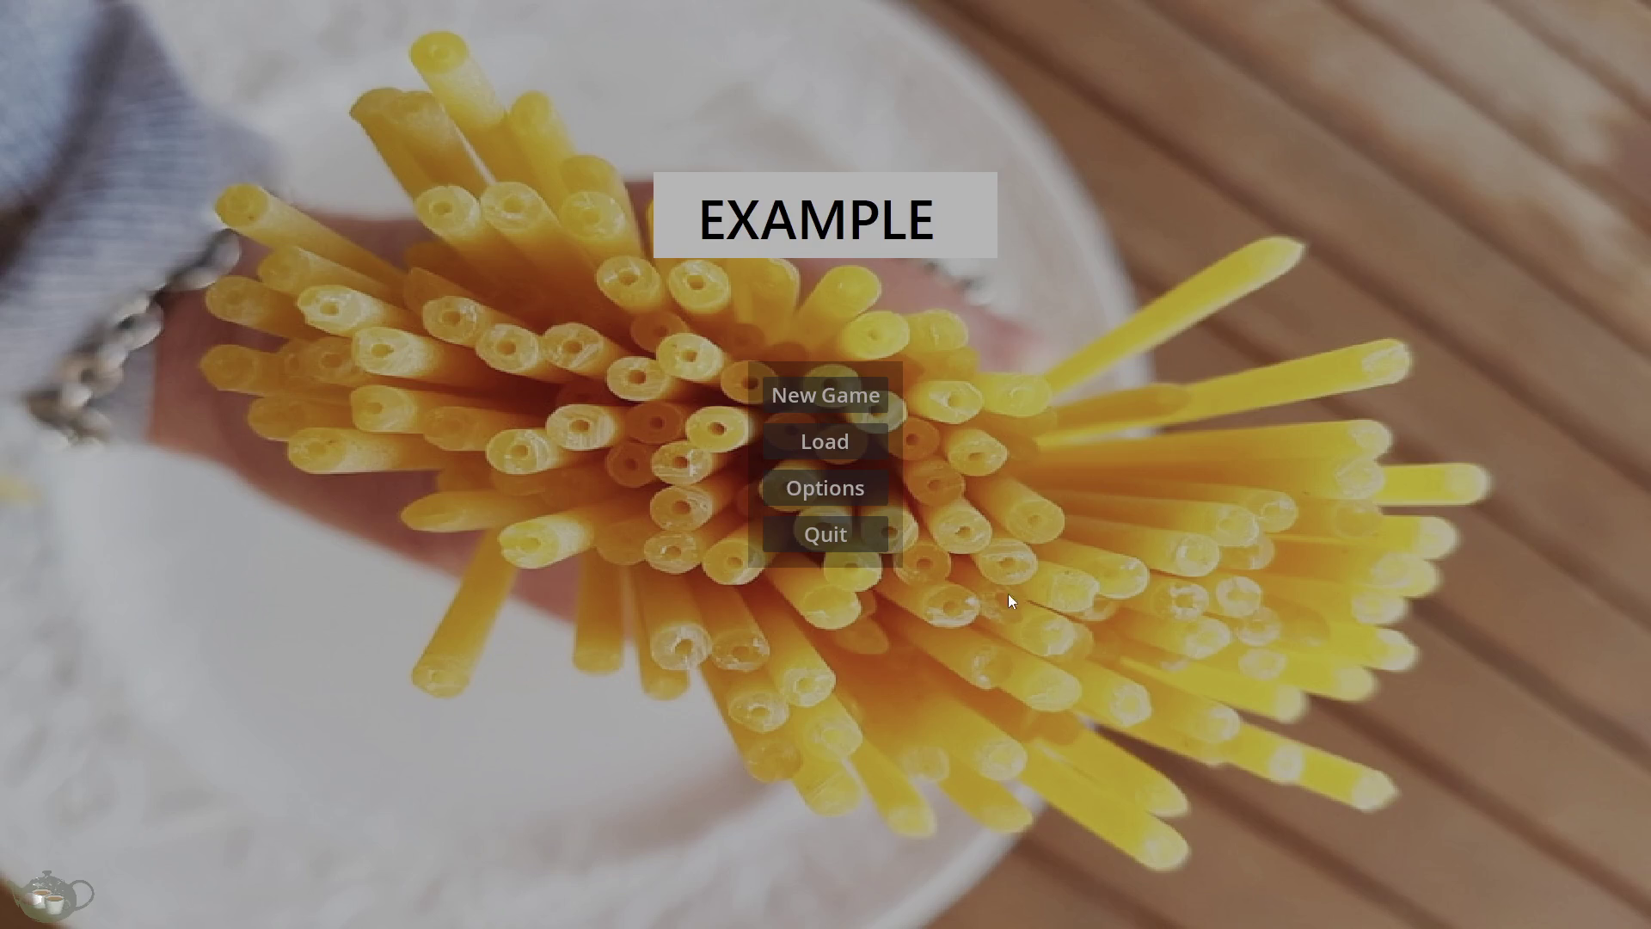
{"action": "left_click", "coordinate": [806, 517]}
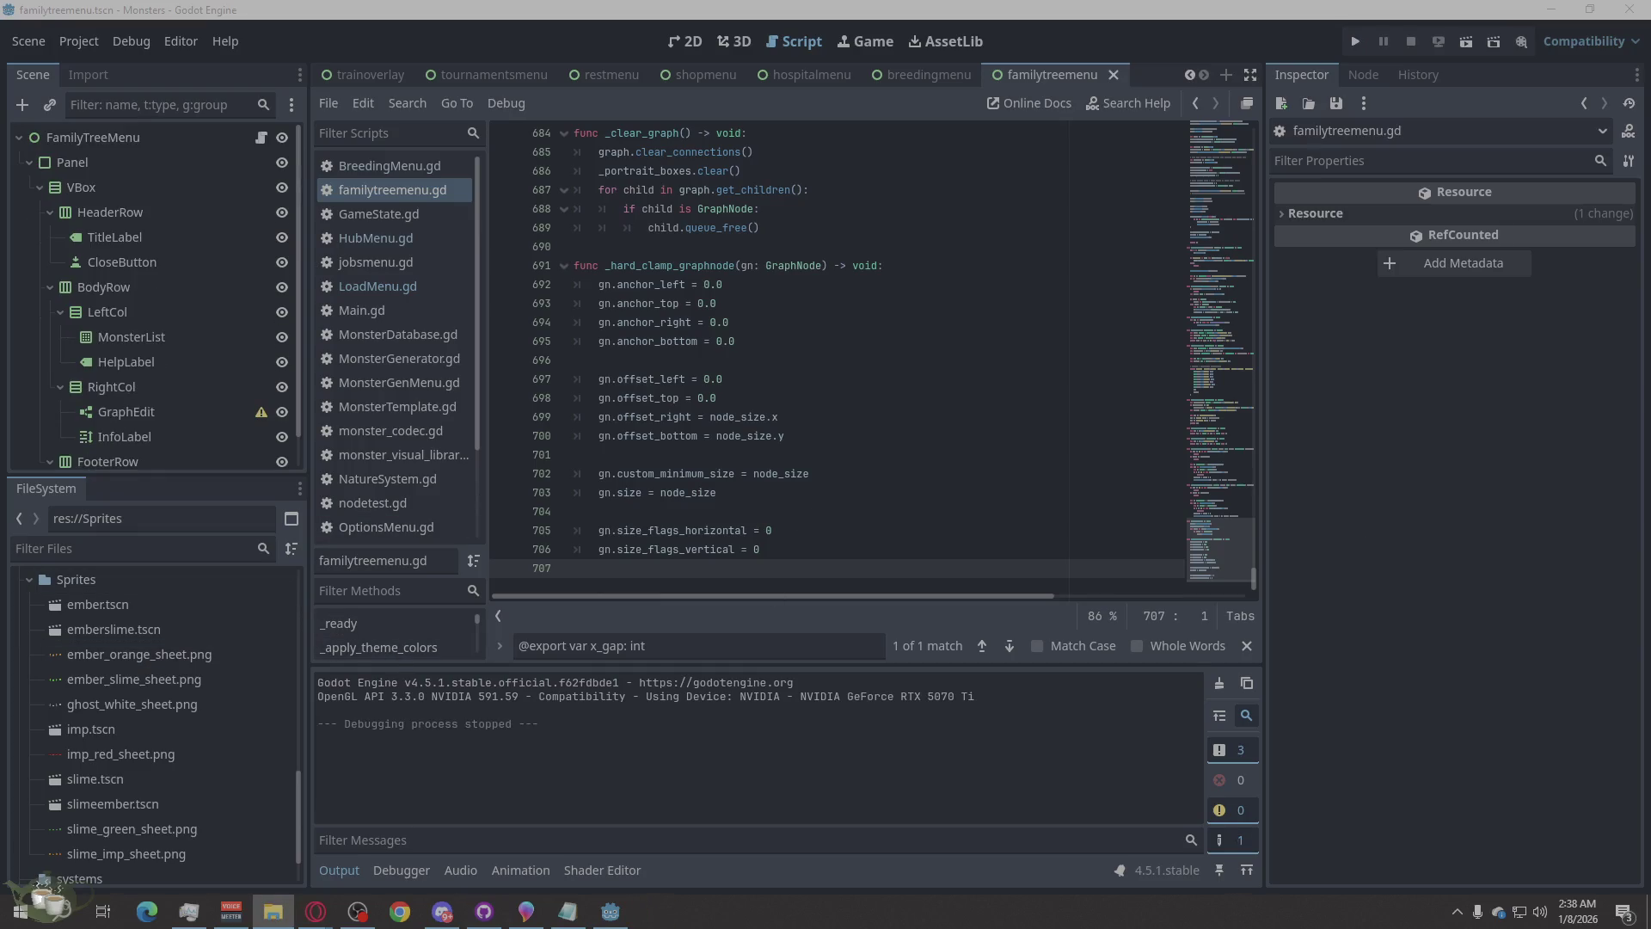
{"action": "left_click_drag", "start_coordinate": [332, 610], "coordinate": [143, 637]}
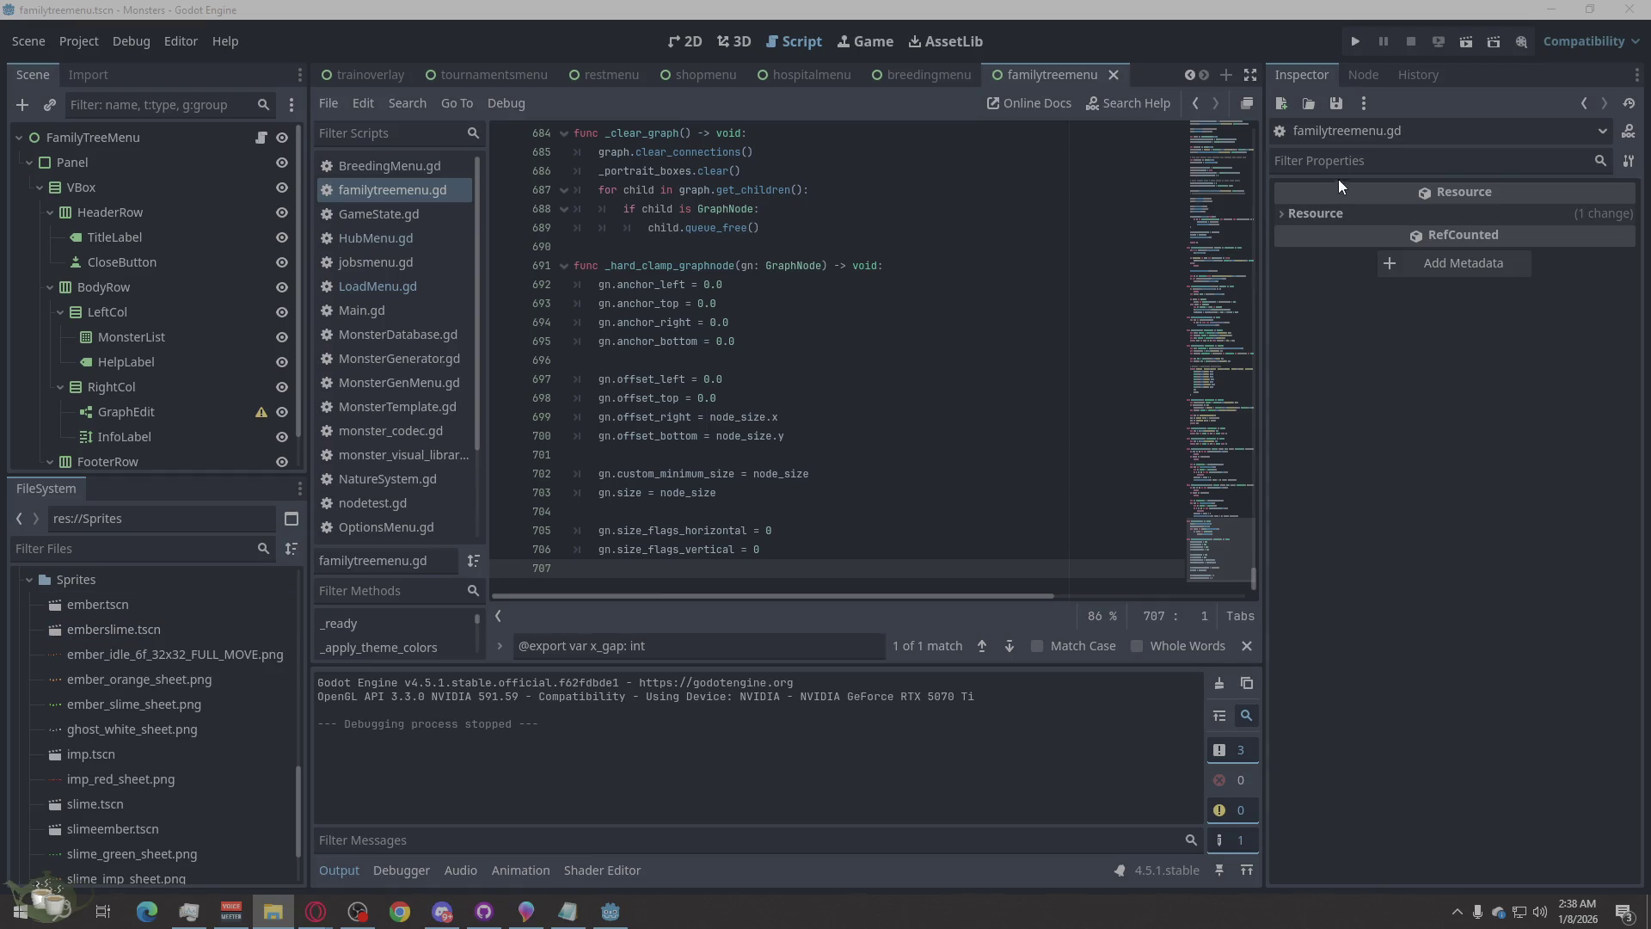
- Create a new scene with a Node2D root and an AnimatedSprite2D child
{"action": "left_click", "coordinate": [1226, 74]}
{"action": "left_click", "coordinate": [250, 155]}
{"action": "right_click", "coordinate": [209, 148]}
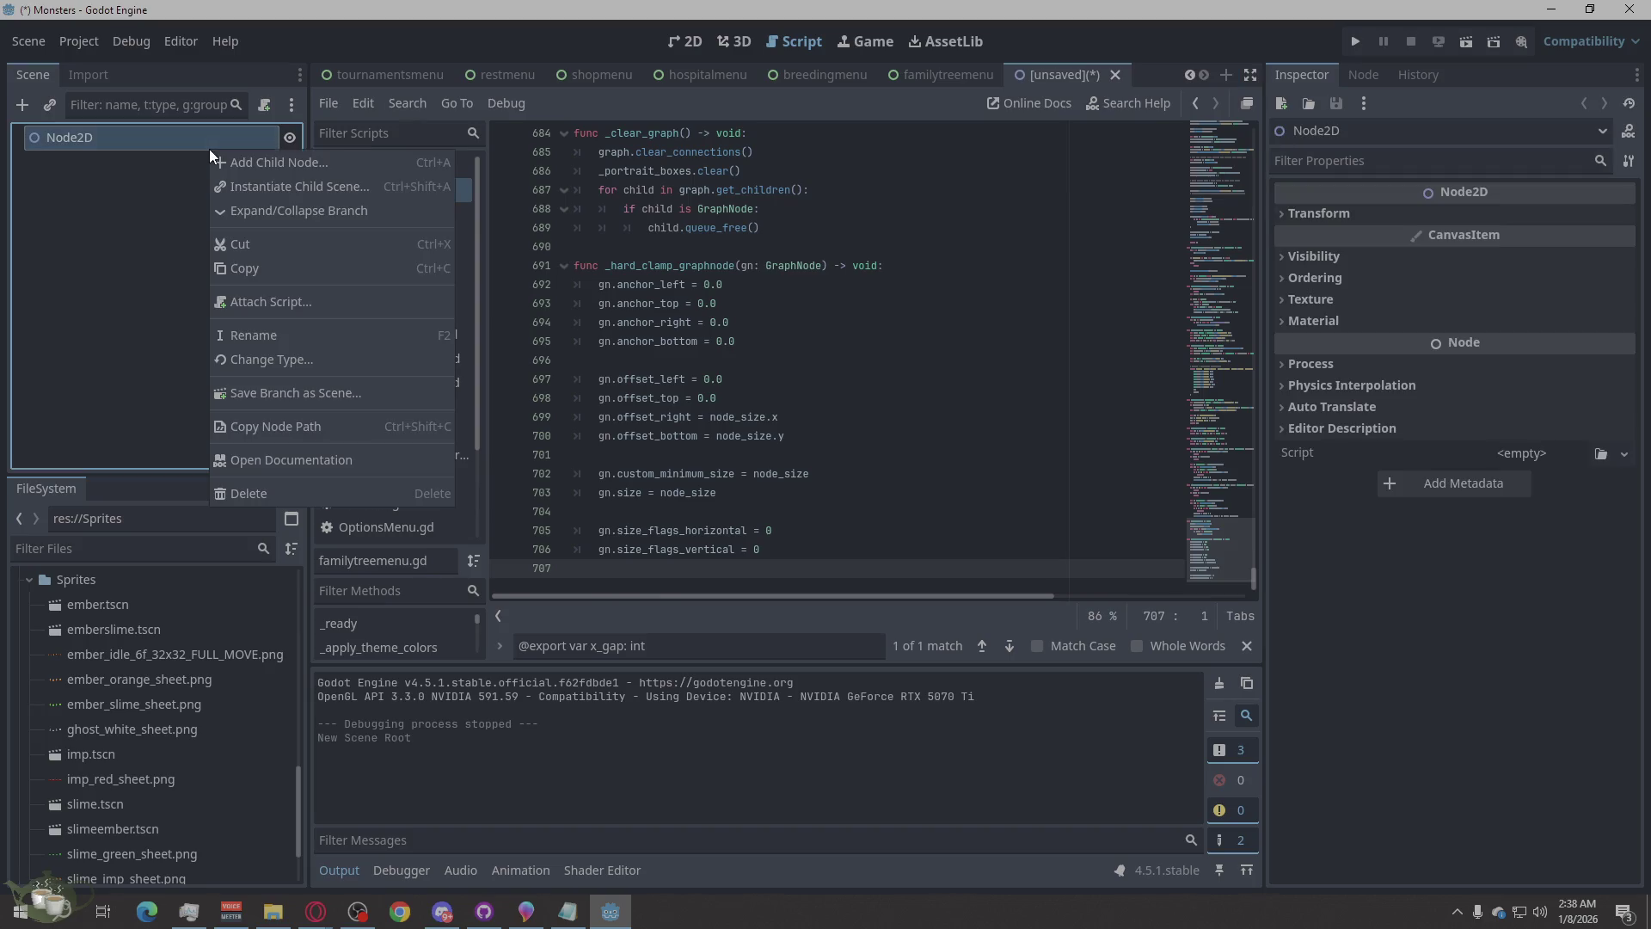
{"action": "left_click", "coordinate": [231, 165]}
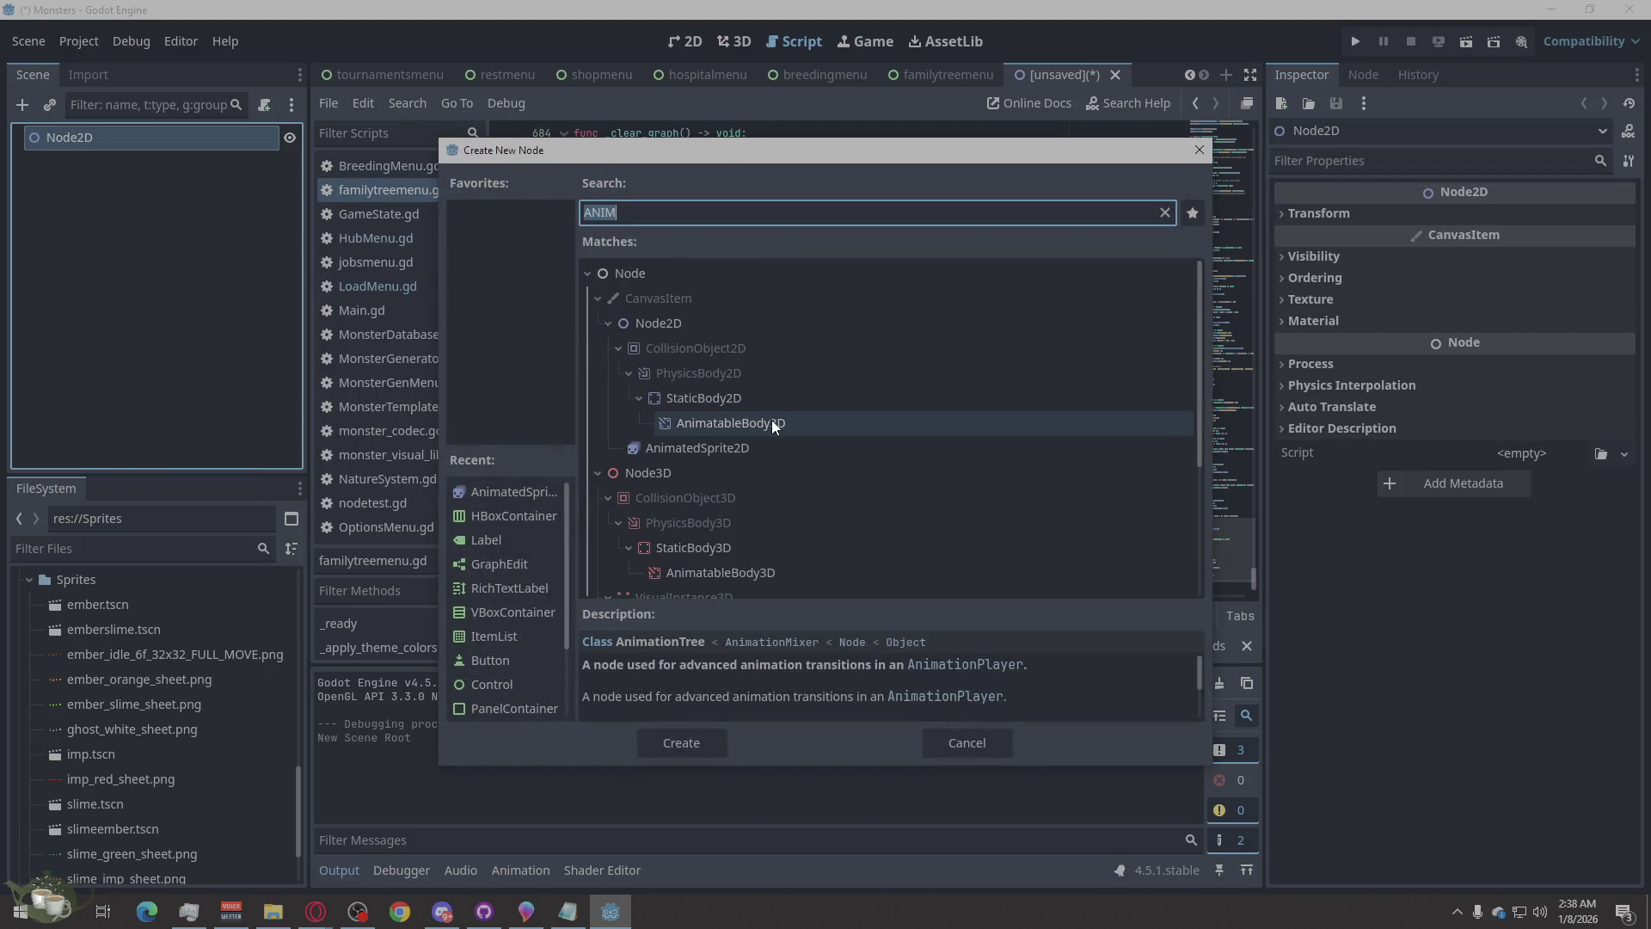
{"action": "left_click", "coordinate": [715, 444]}
{"action": "left_click", "coordinate": [705, 741]}
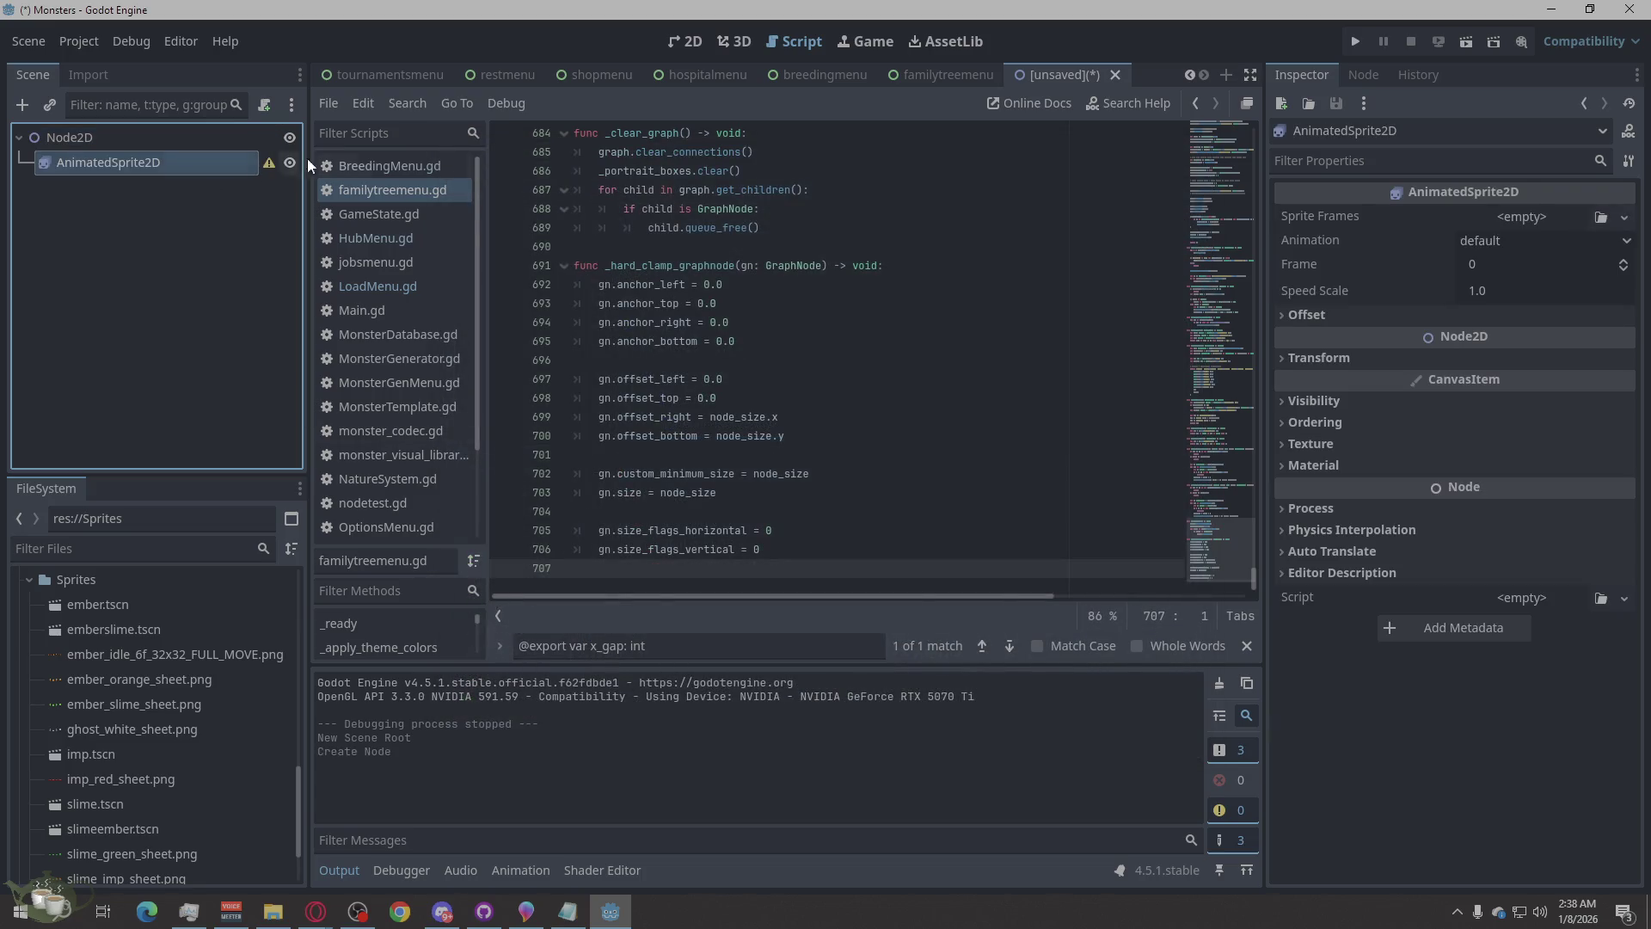
- Give the AnimatedSprite2D a new SpriteFrames resource and open it for editing
{"action": "left_click", "coordinate": [1522, 217]}
{"action": "left_click", "coordinate": [1548, 245]}
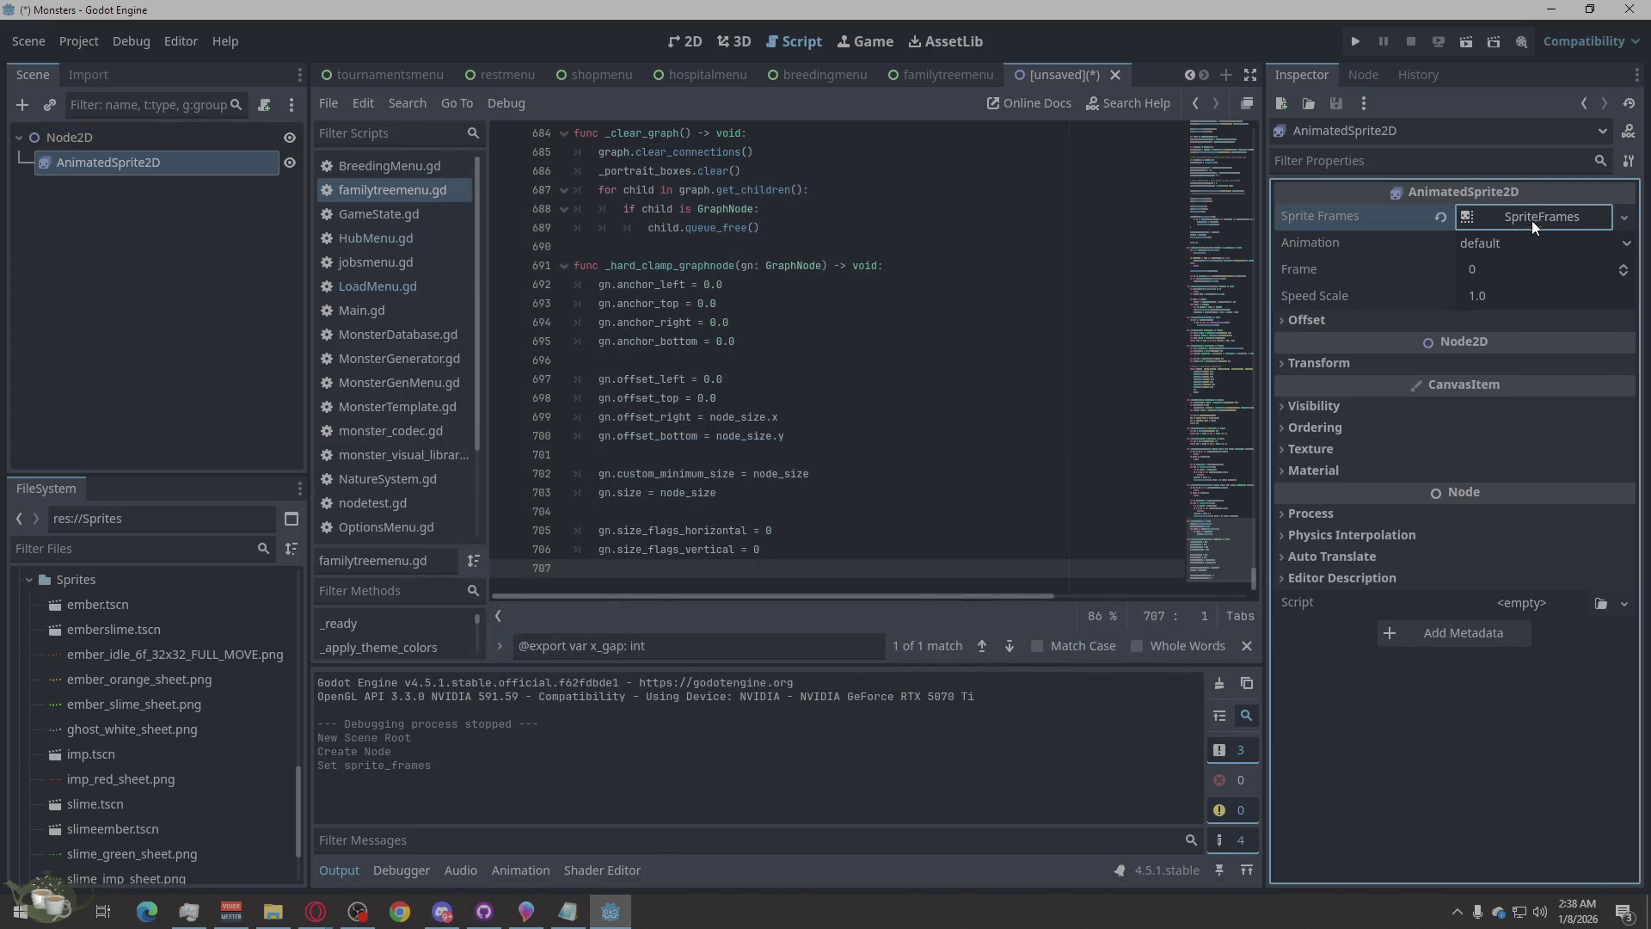
{"action": "left_click", "coordinate": [1530, 217]}
- Slice six 32×32 ember frames from the idle sprite sheet into the default animation
{"action": "left_click", "coordinate": [721, 639]}
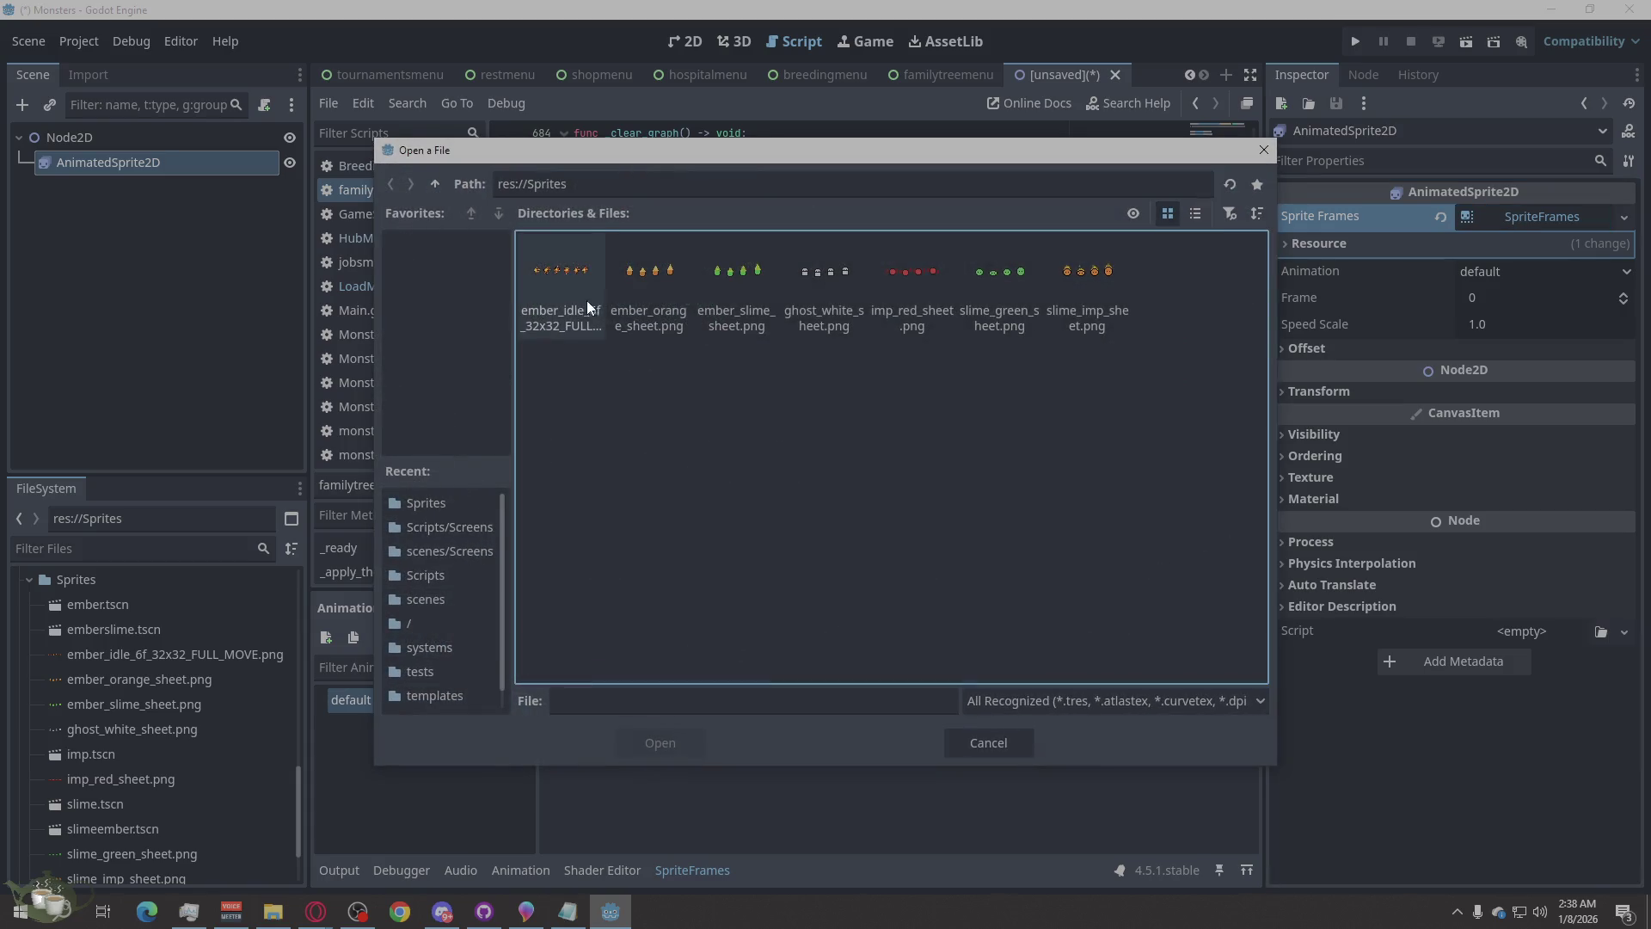
{"action": "double_click", "coordinate": [576, 282]}
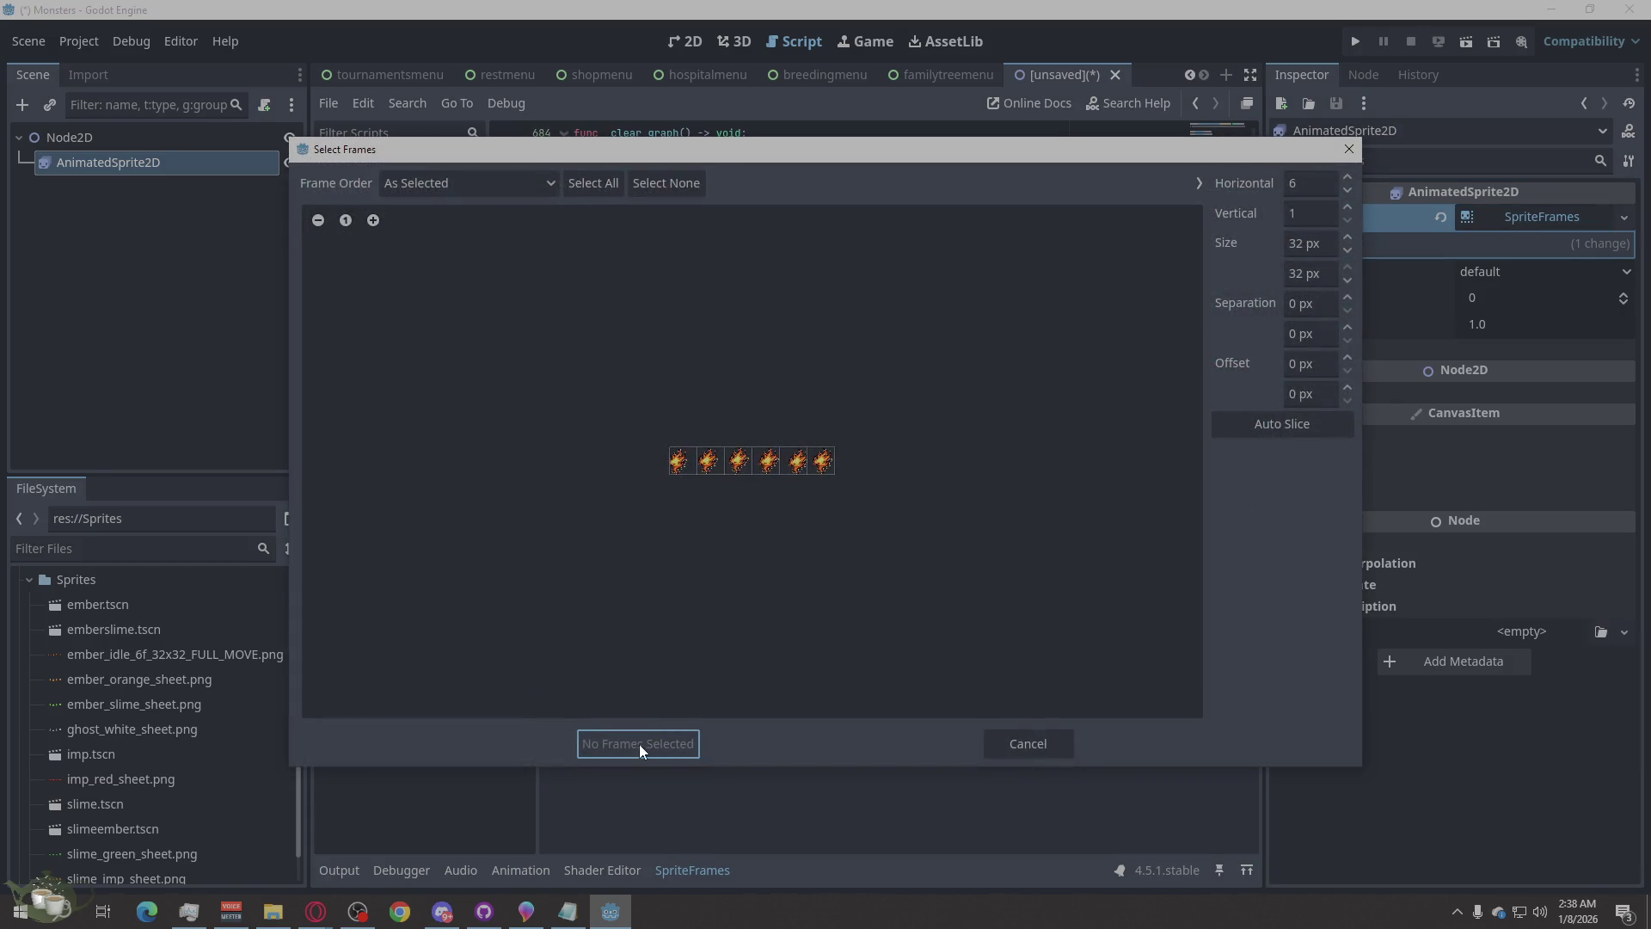
{"action": "left_click_drag", "start_coordinate": [680, 461], "coordinate": [745, 467]}
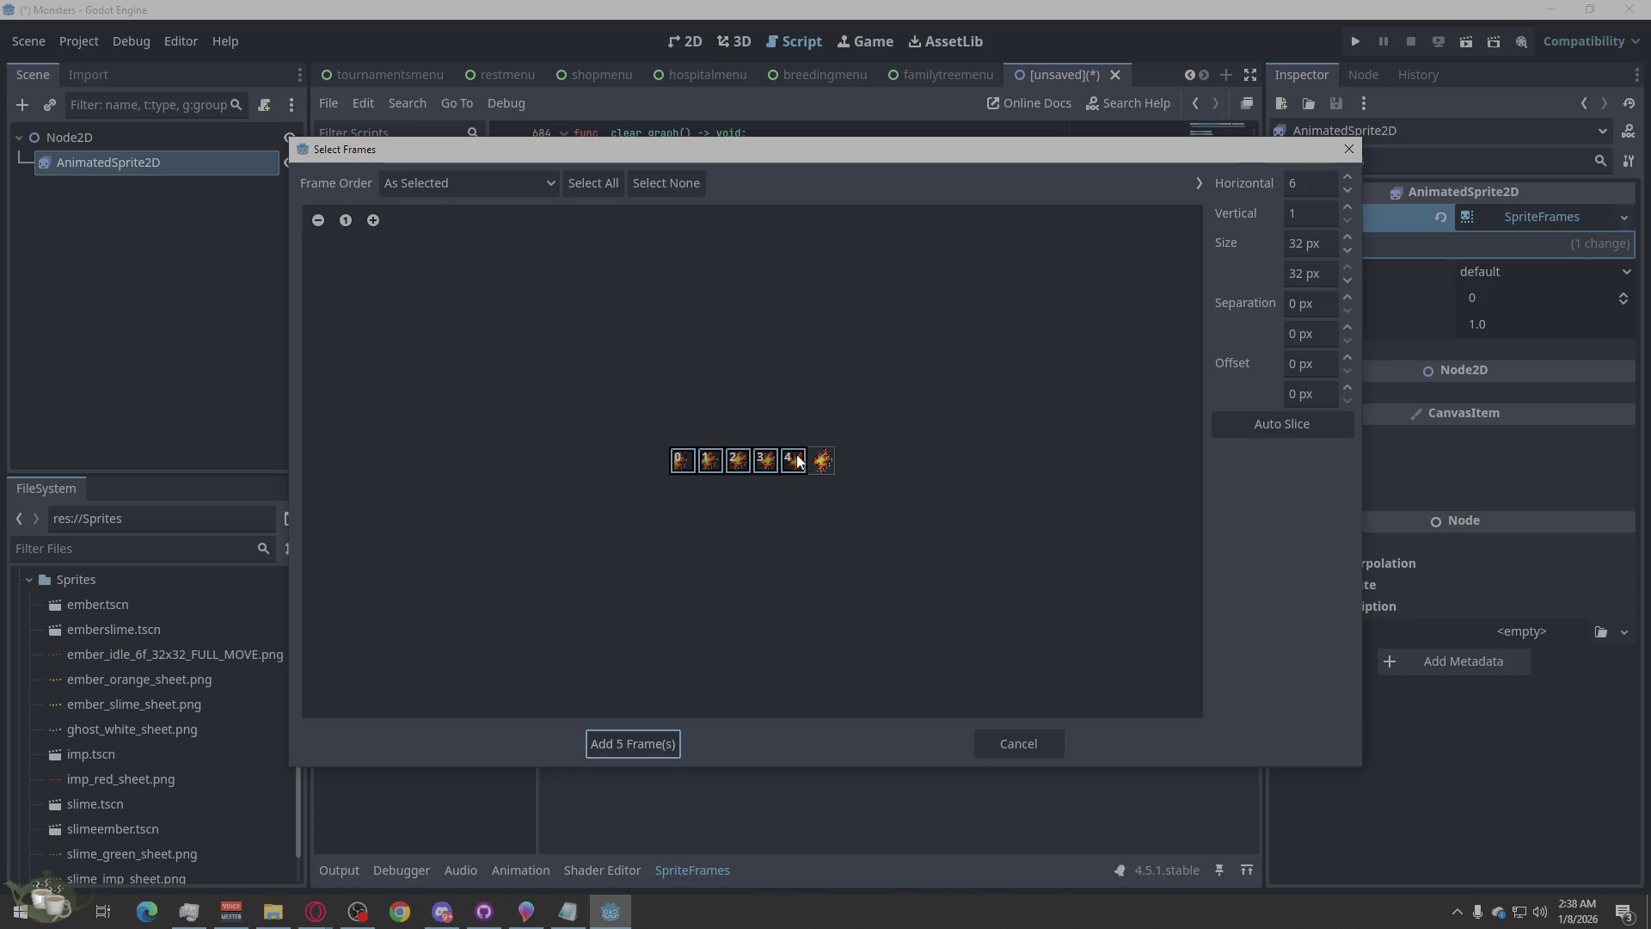
{"action": "left_click", "coordinate": [646, 741]}
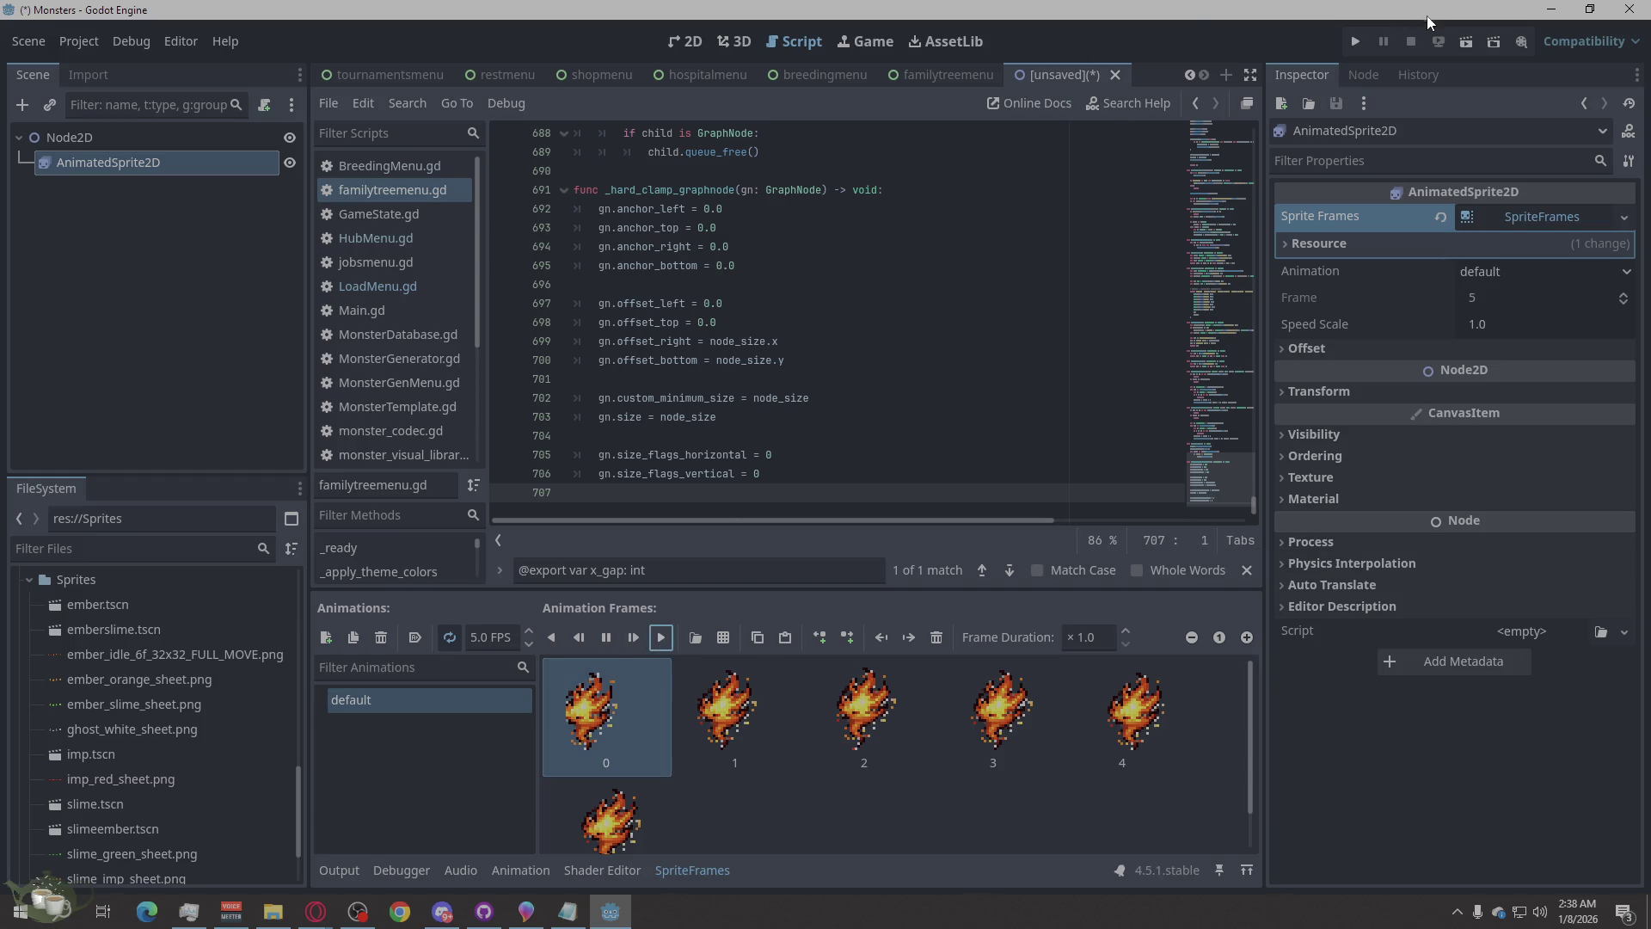
- Show the ember sprite in the 2D workspace and delete the sixth animation frame
{"action": "left_click", "coordinate": [685, 41]}
{"action": "scroll", "coordinate": [456, 215], "scroll_direction": "up", "scroll_amount": 10}
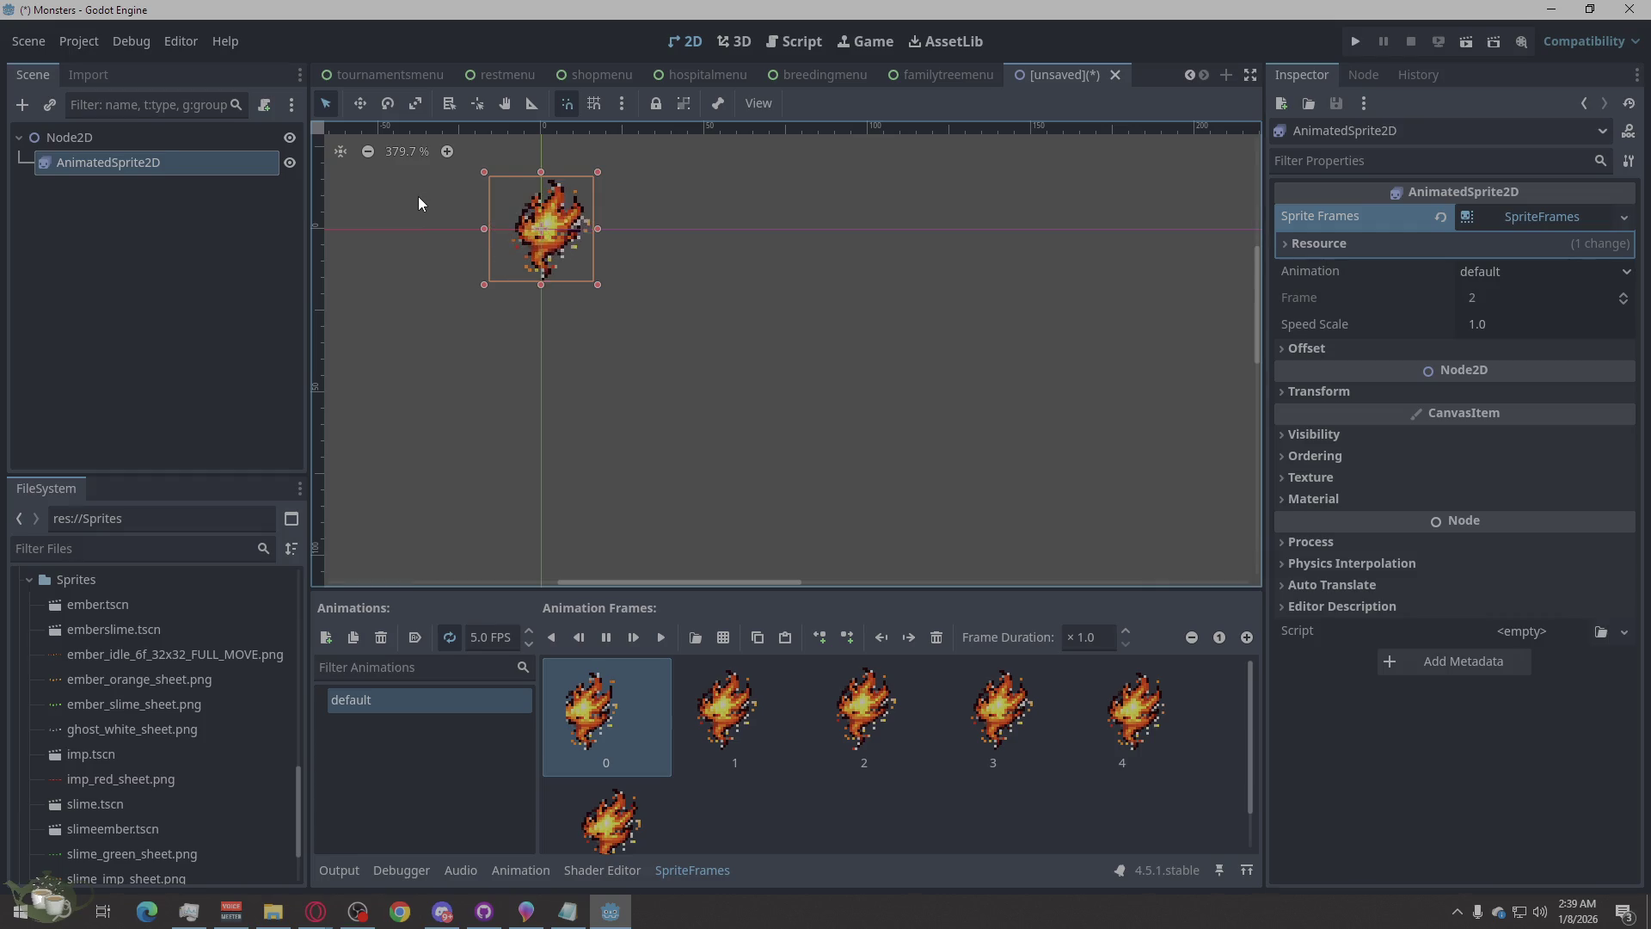
{"action": "left_click", "coordinate": [757, 720]}
{"action": "left_click", "coordinate": [630, 719]}
{"action": "key", "text": "Delete"}
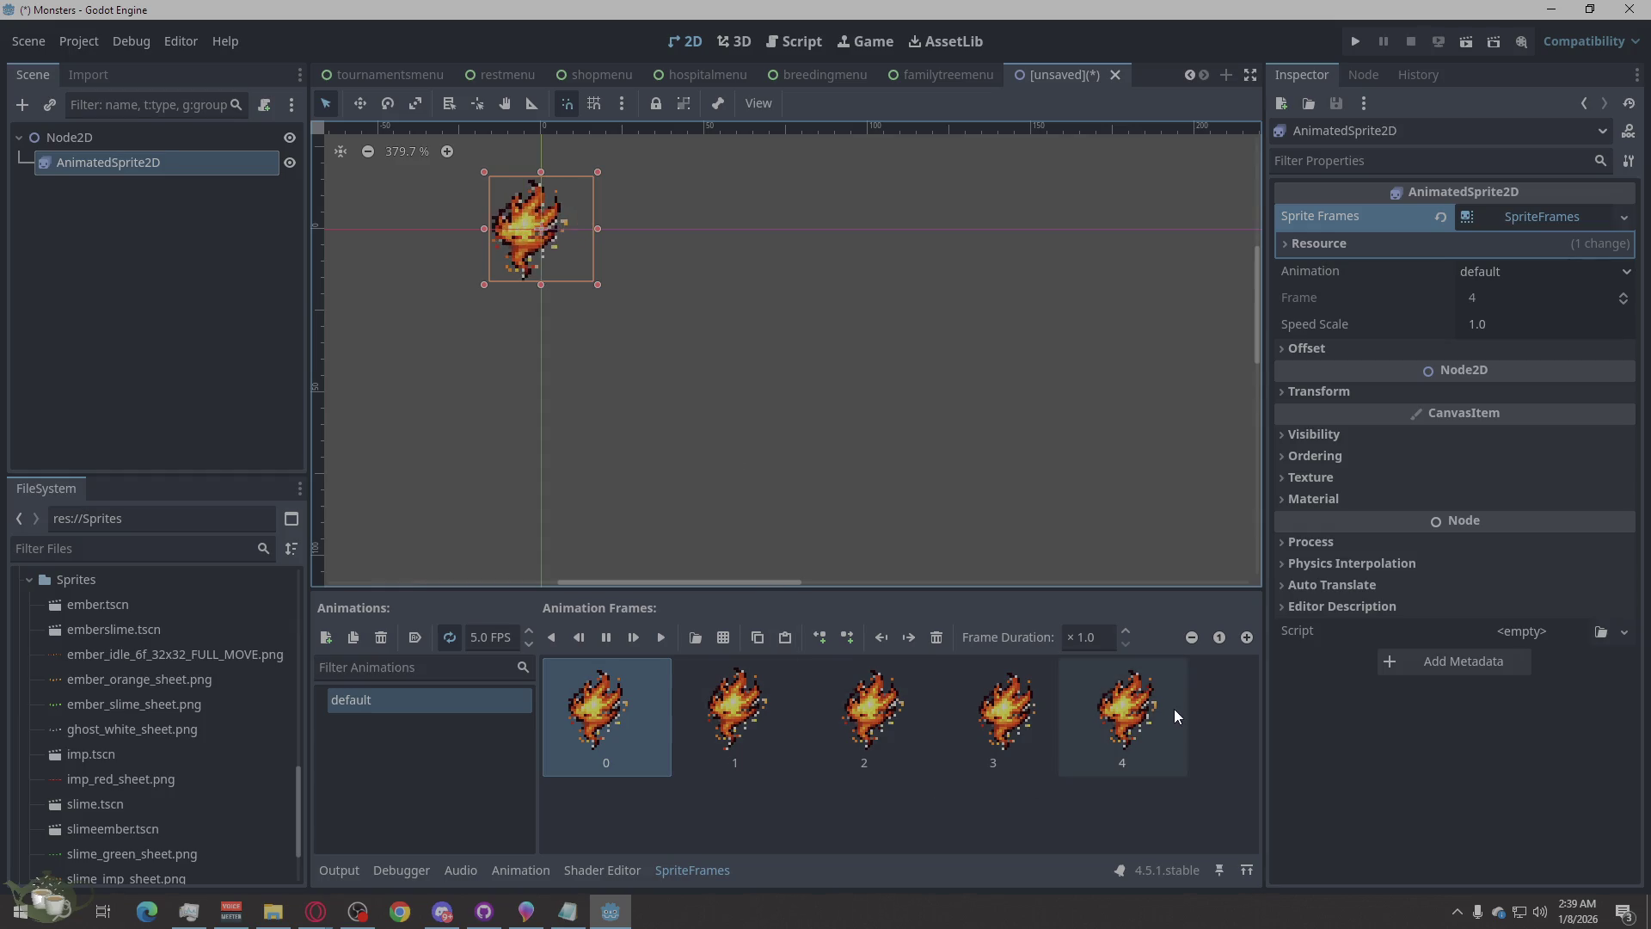
- Append pasted copies of frames 3, 2, 1 and 0 to the end of the animation
{"action": "left_click", "coordinate": [1139, 724]}
{"action": "left_click", "coordinate": [1037, 741]}
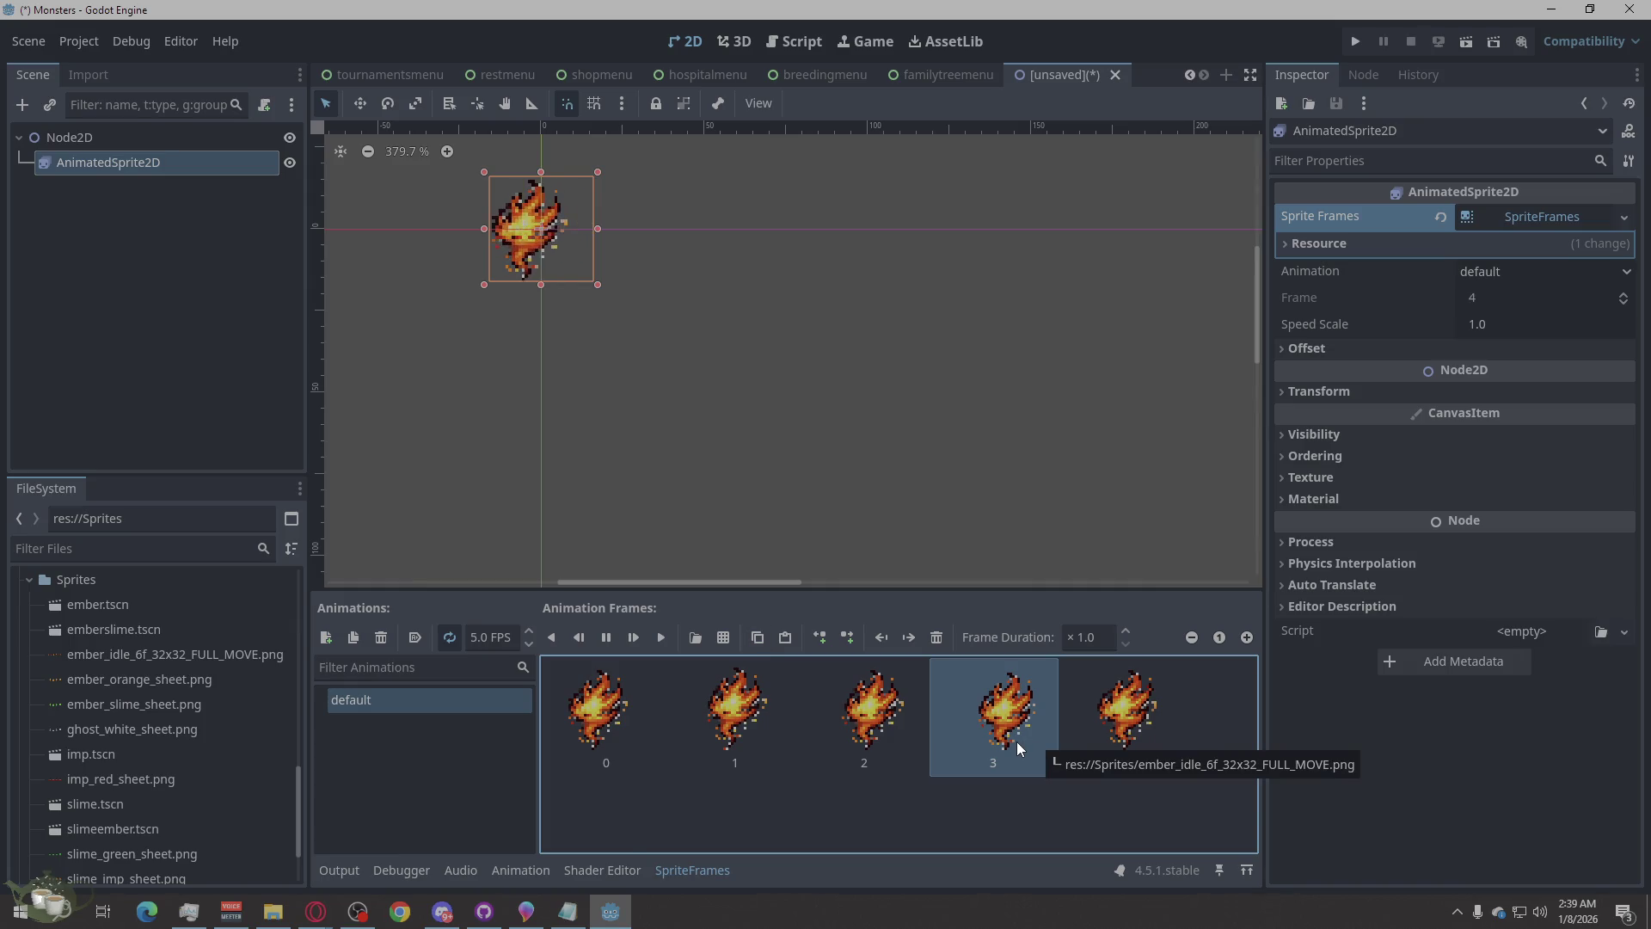
{"action": "key", "text": "ctrl+v"}
{"action": "left_click", "coordinate": [851, 746]}
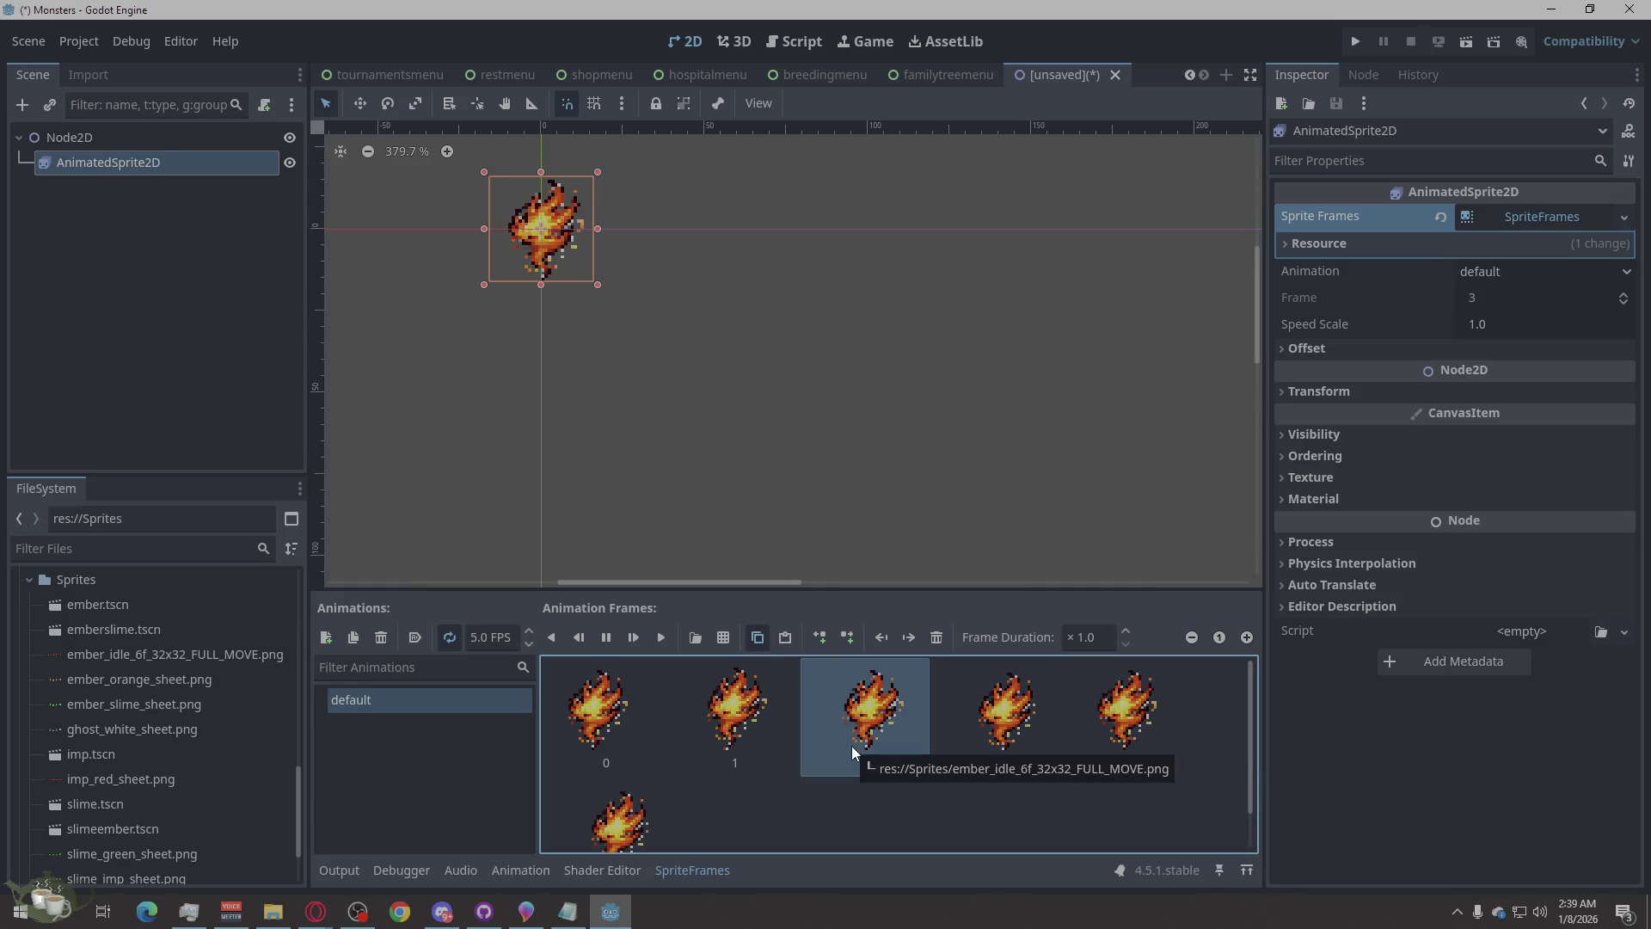
{"action": "key", "text": "ctrl+v"}
{"action": "left_click", "coordinate": [750, 744]}
{"action": "key", "text": "ctrl+v"}
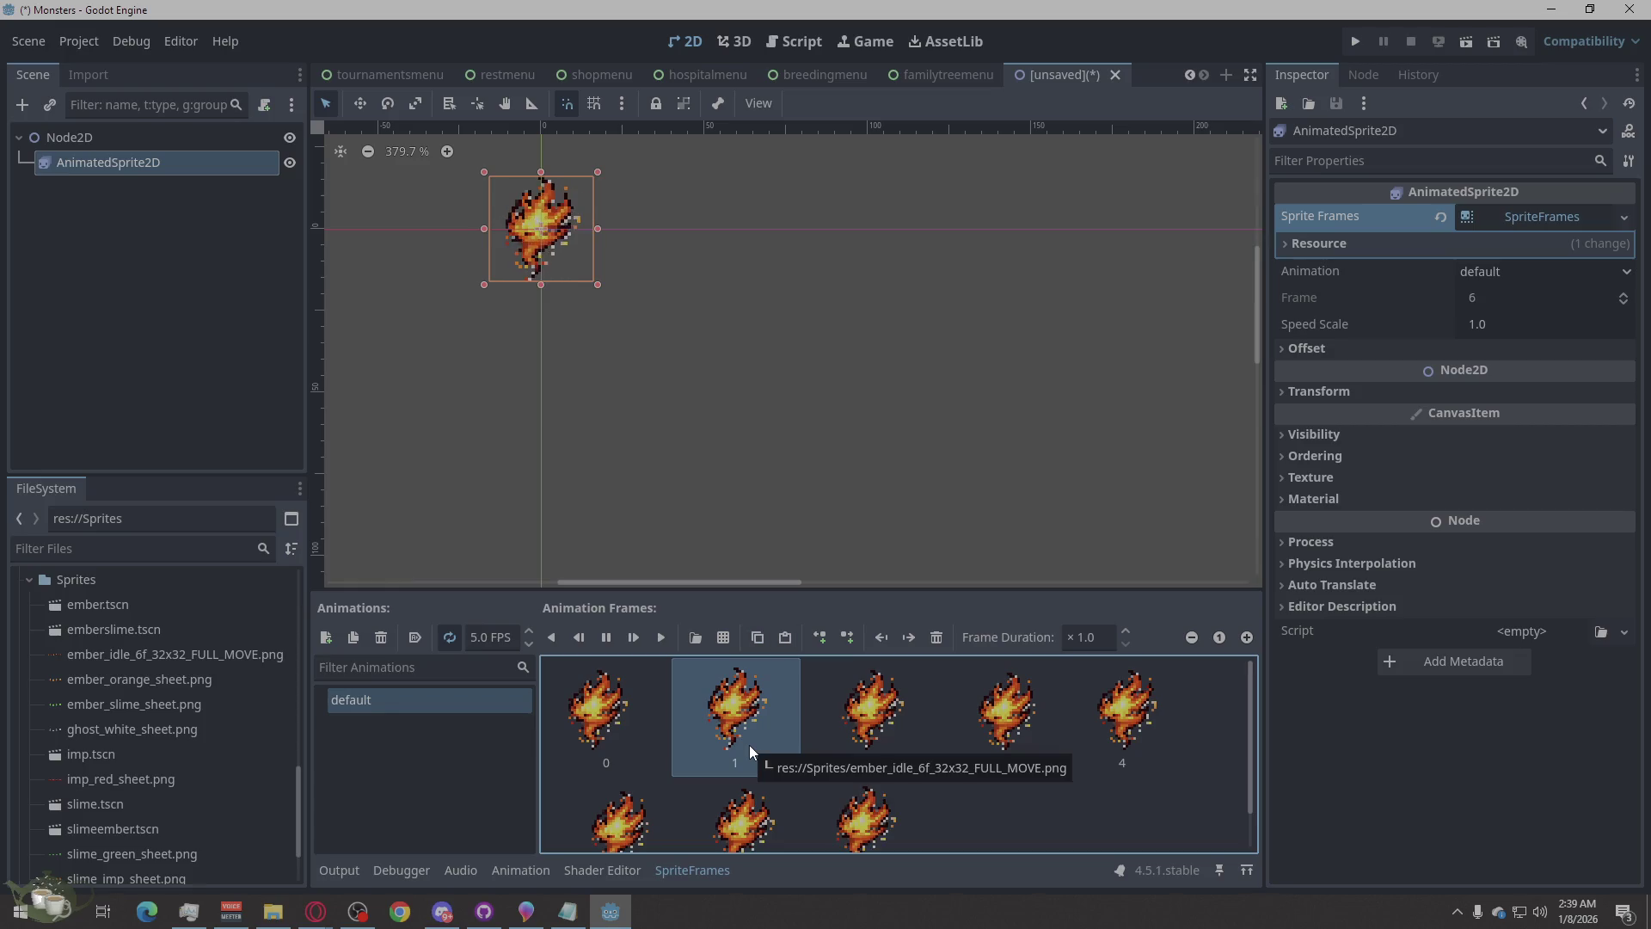
{"action": "left_click", "coordinate": [612, 738]}
{"action": "key", "text": "ctrl+v"}
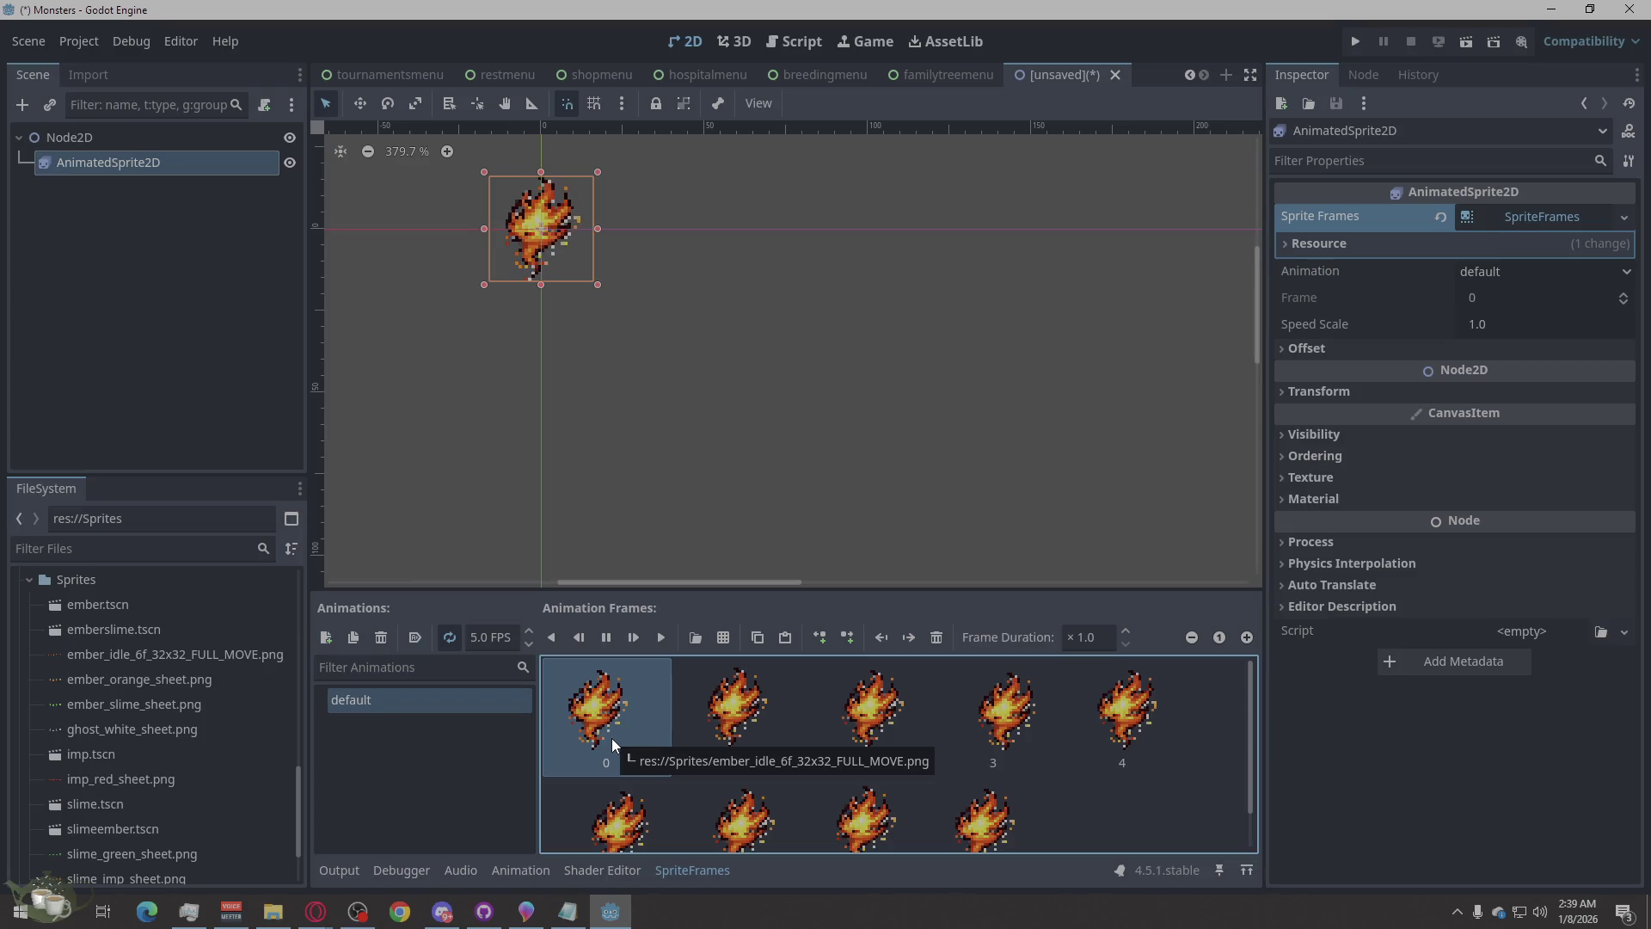
- Delete the surplus frames 8, 7, 6 and 5 from the animation
{"action": "scroll", "coordinate": [791, 518], "scroll_direction": "down", "scroll_amount": 2}
{"action": "scroll", "coordinate": [833, 678], "scroll_direction": "down", "scroll_amount": 1}
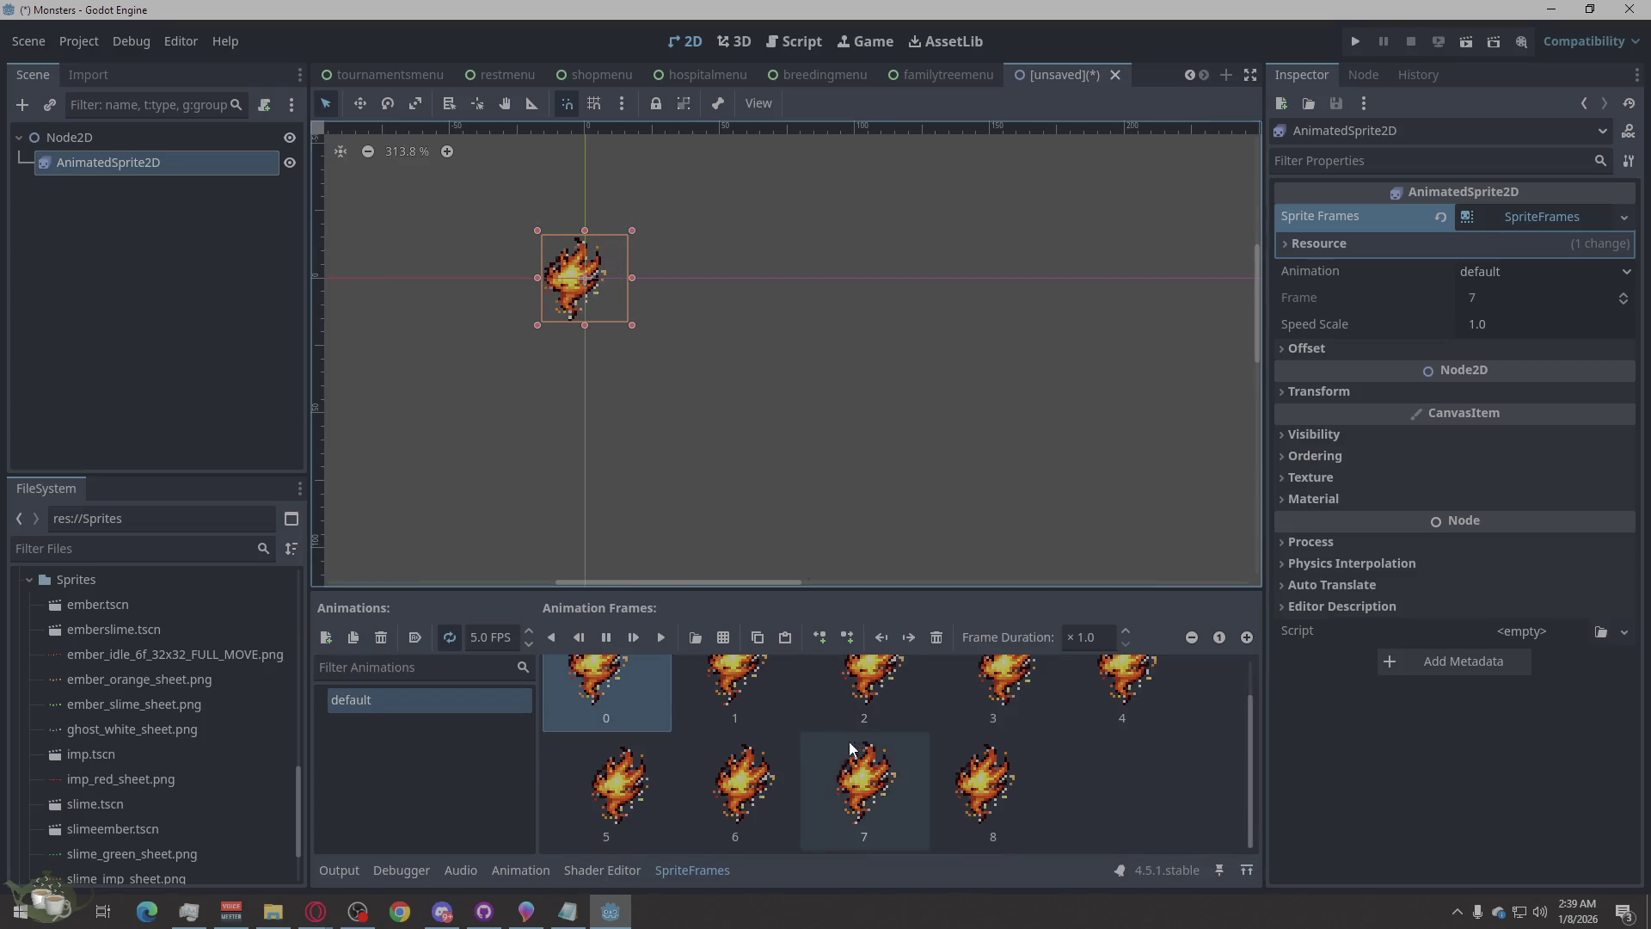
{"action": "left_click", "coordinate": [1035, 817]}
{"action": "key", "text": "Delete"}
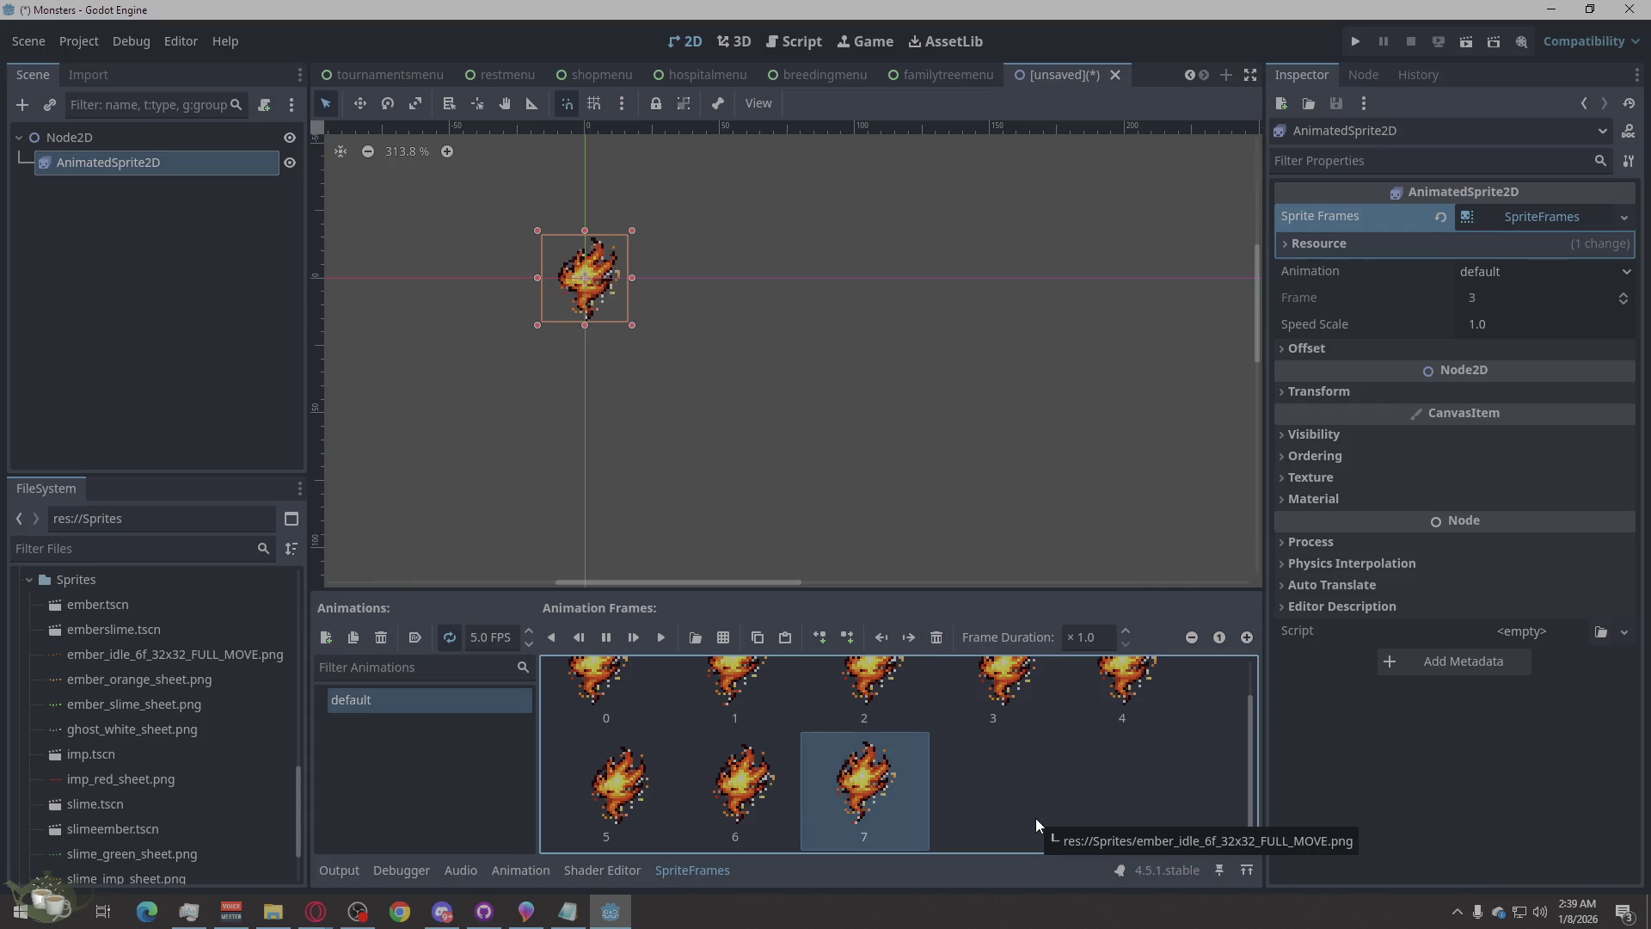
{"action": "scroll", "coordinate": [1035, 817], "scroll_direction": "up", "scroll_amount": 1}
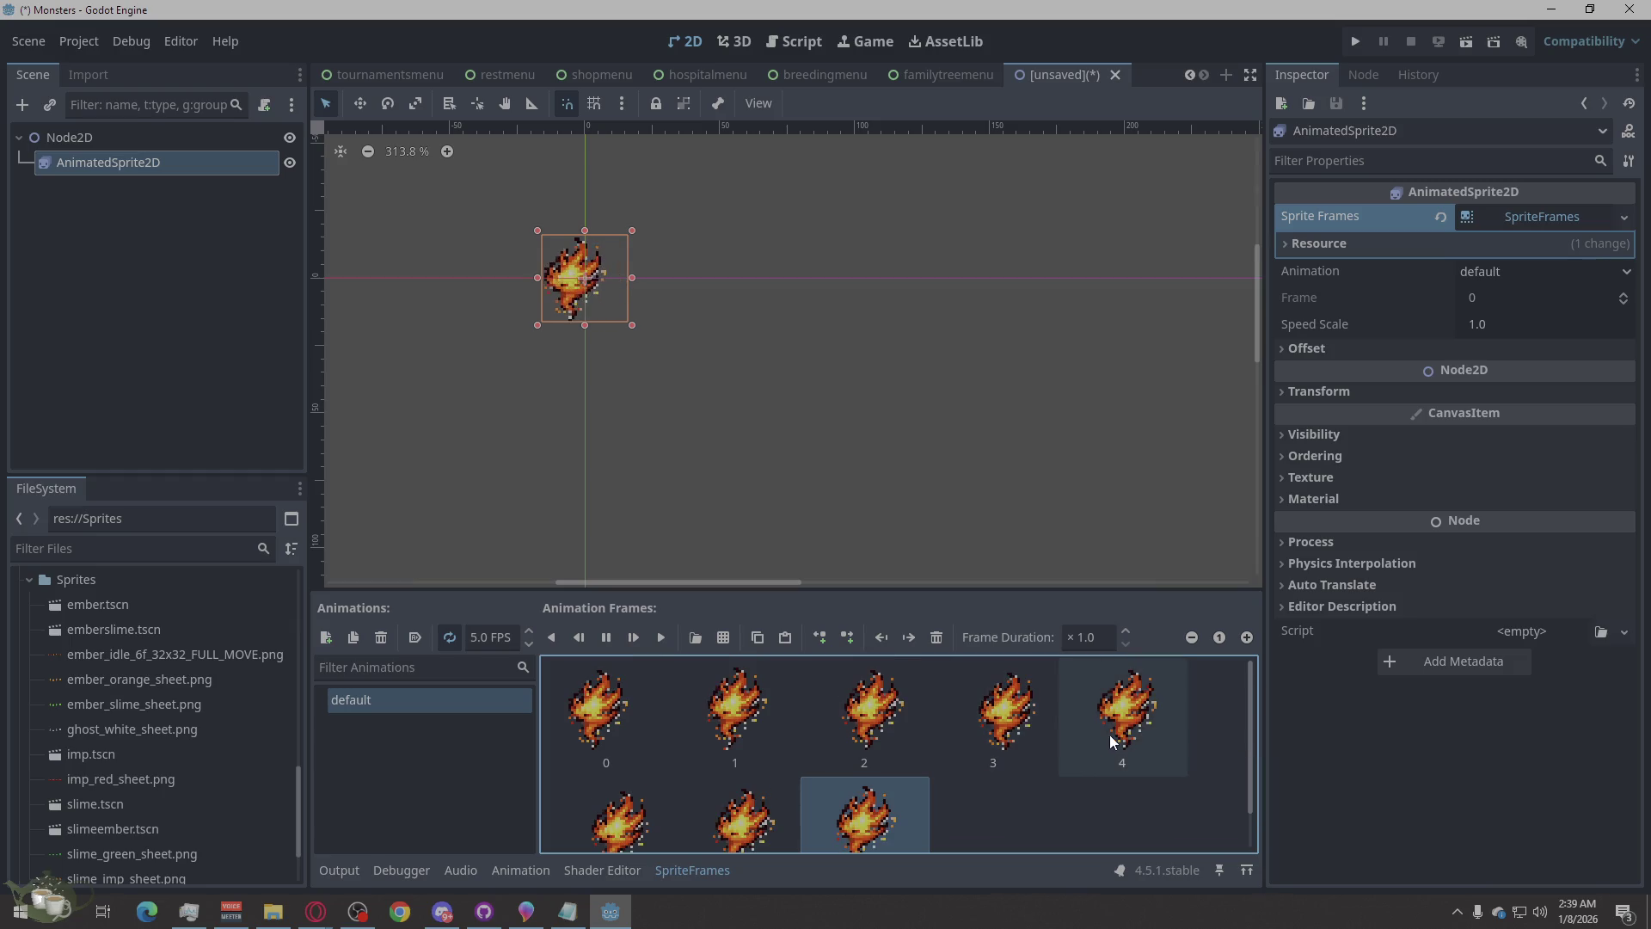
{"action": "key", "text": "Delete"}
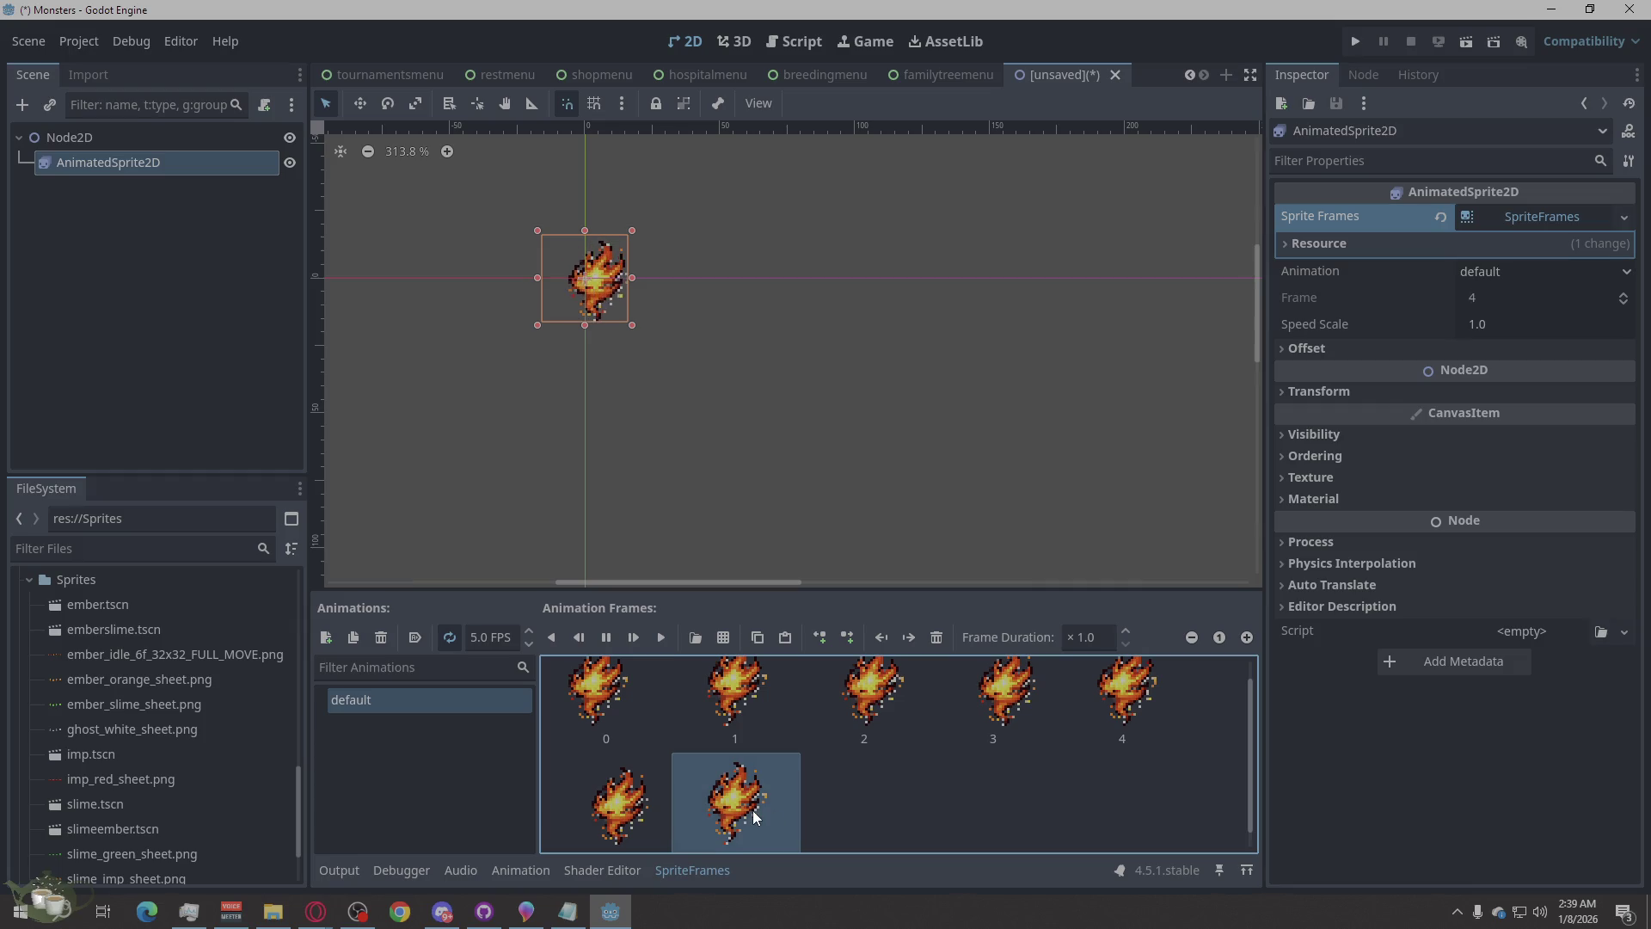
{"action": "key", "text": "Delete"}
{"action": "key", "text": "Delete"}
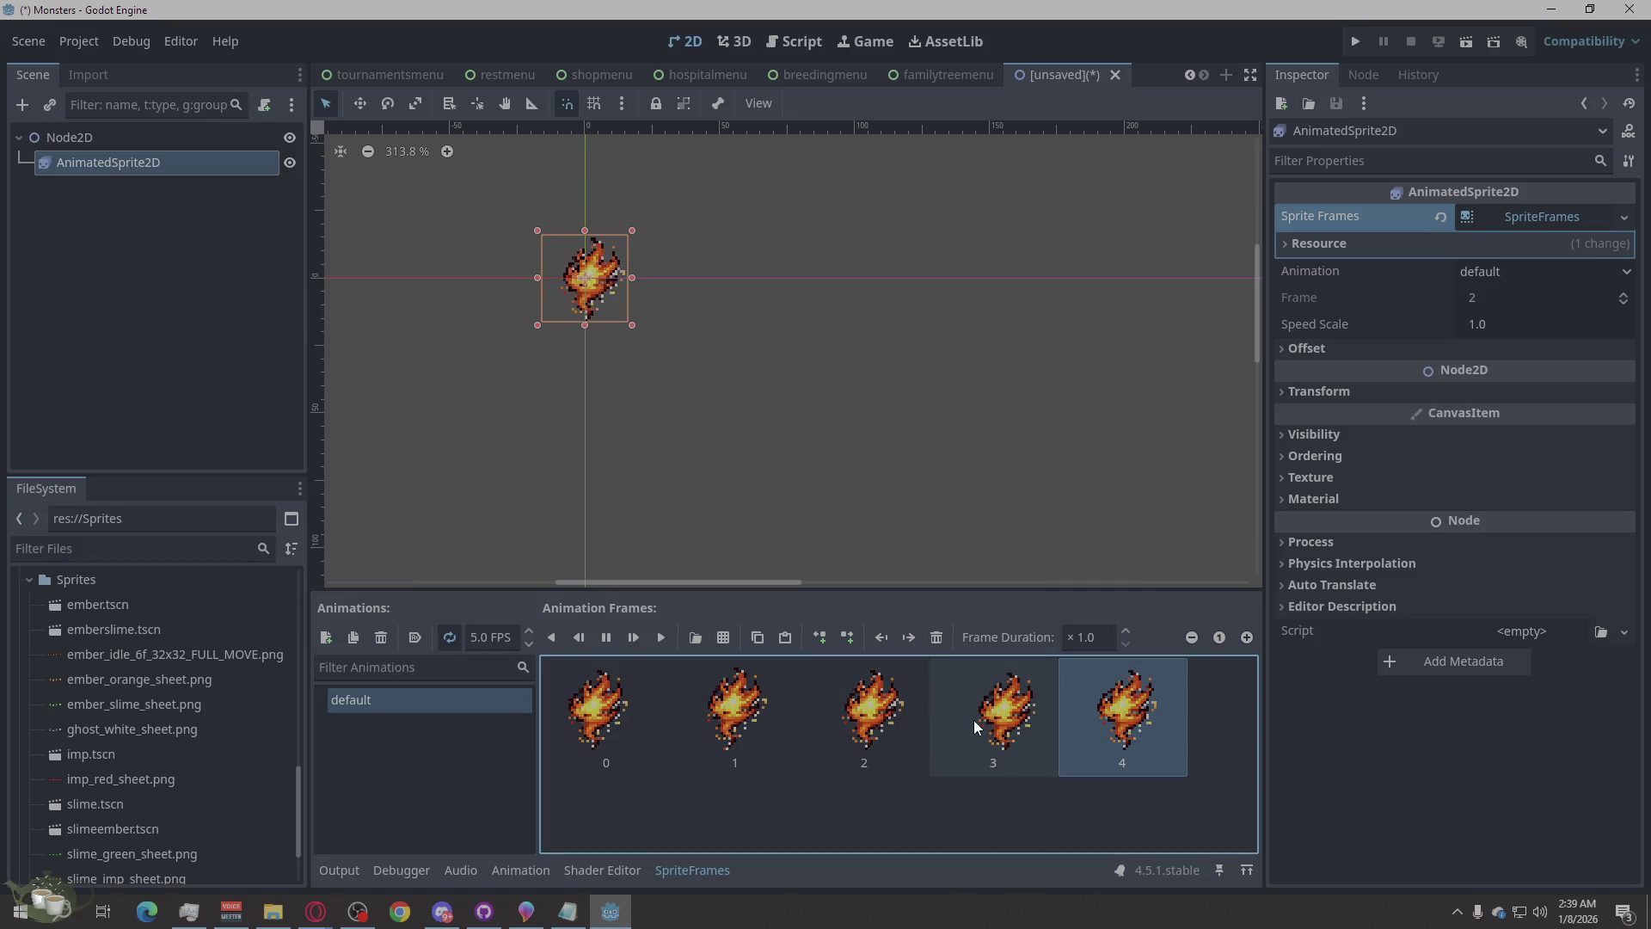
{"action": "left_click", "coordinate": [911, 741]}
{"action": "key", "text": "ctrl+c"}
{"action": "key", "text": "ctrl+v"}
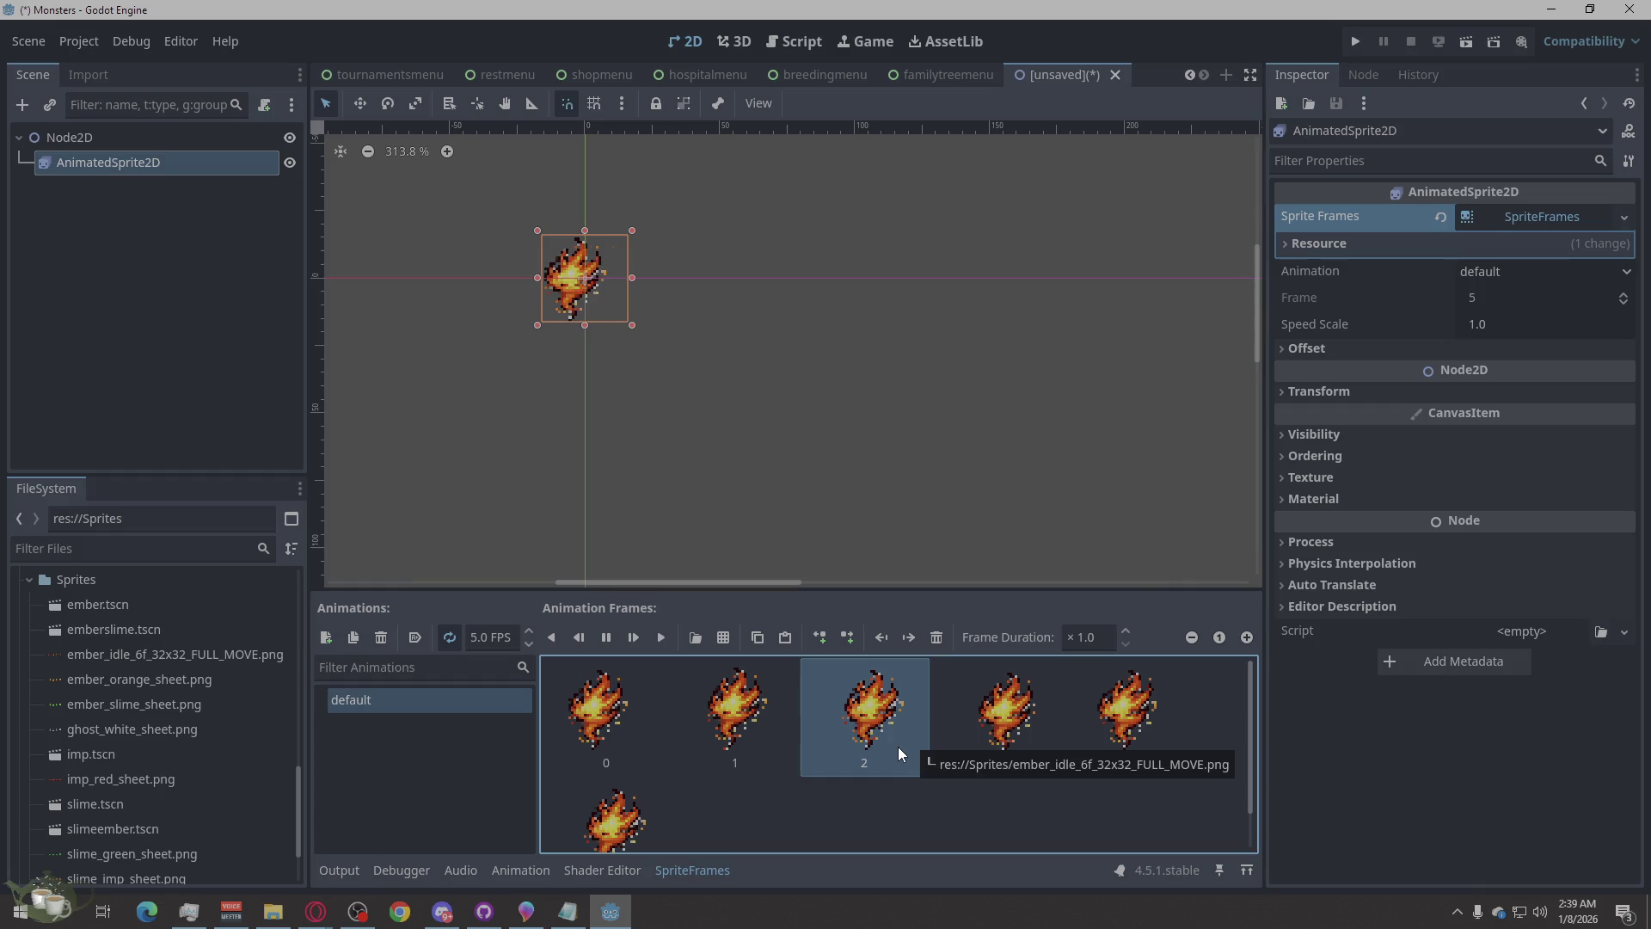
{"action": "left_click", "coordinate": [750, 750]}
{"action": "key", "text": "ctrl+c"}
{"action": "key", "text": "ctrl+v"}
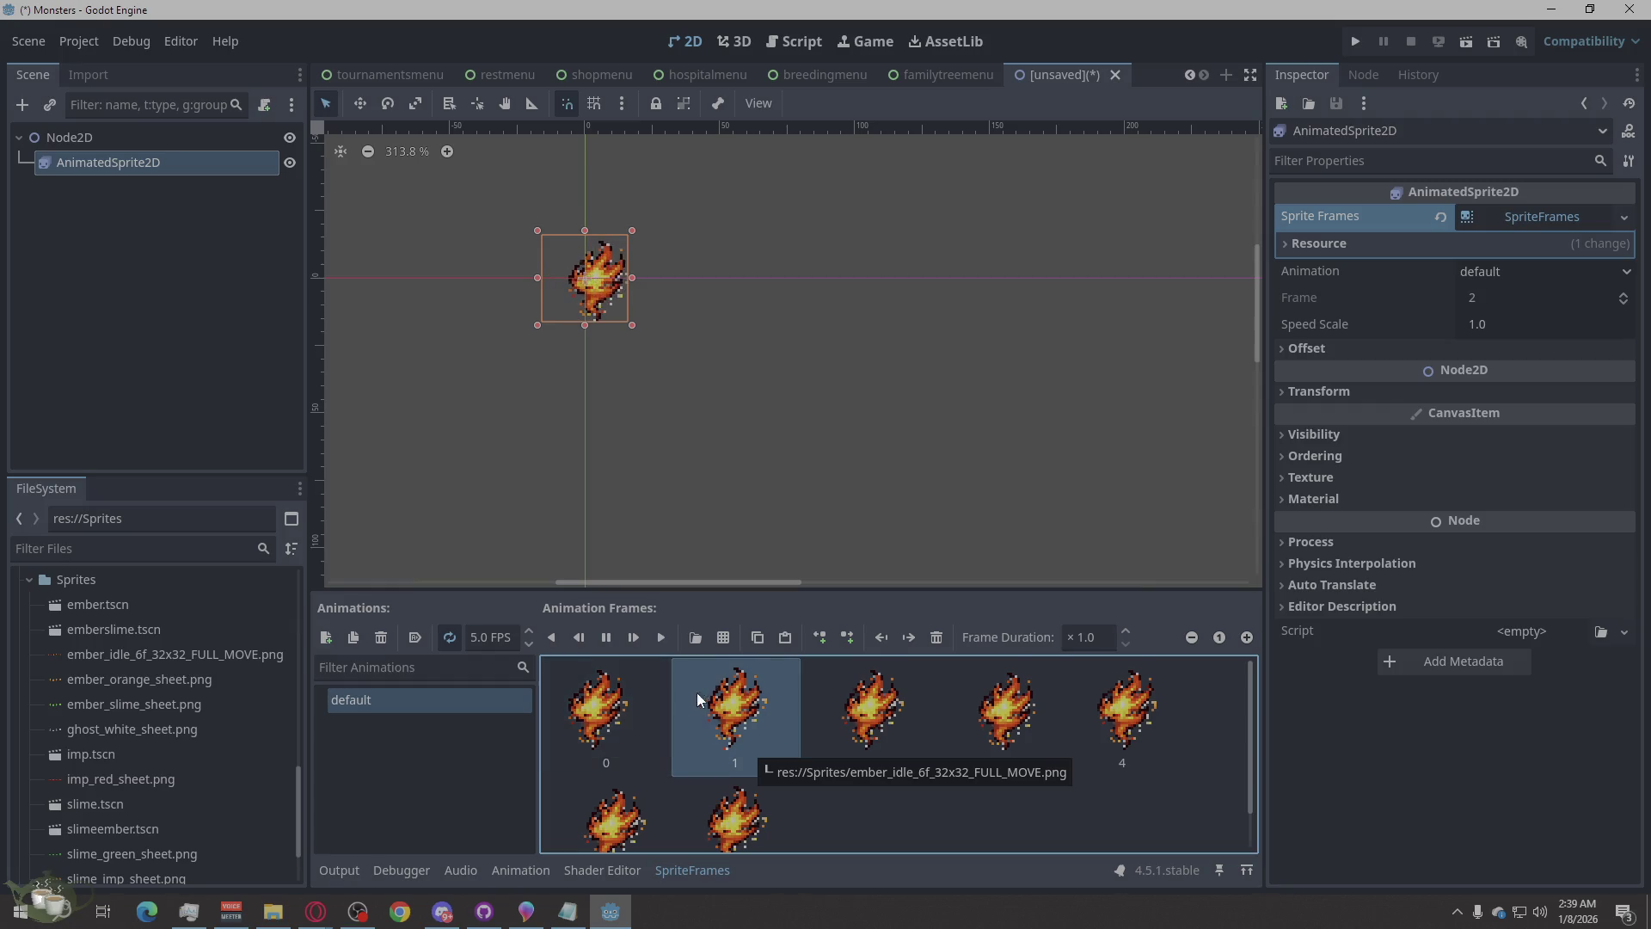
{"action": "scroll", "coordinate": [696, 693], "scroll_direction": "down", "scroll_amount": 1}
{"action": "left_click", "coordinate": [756, 782]}
{"action": "key", "text": "Delete"}
{"action": "scroll", "coordinate": [816, 744], "scroll_direction": "up", "scroll_amount": 1}
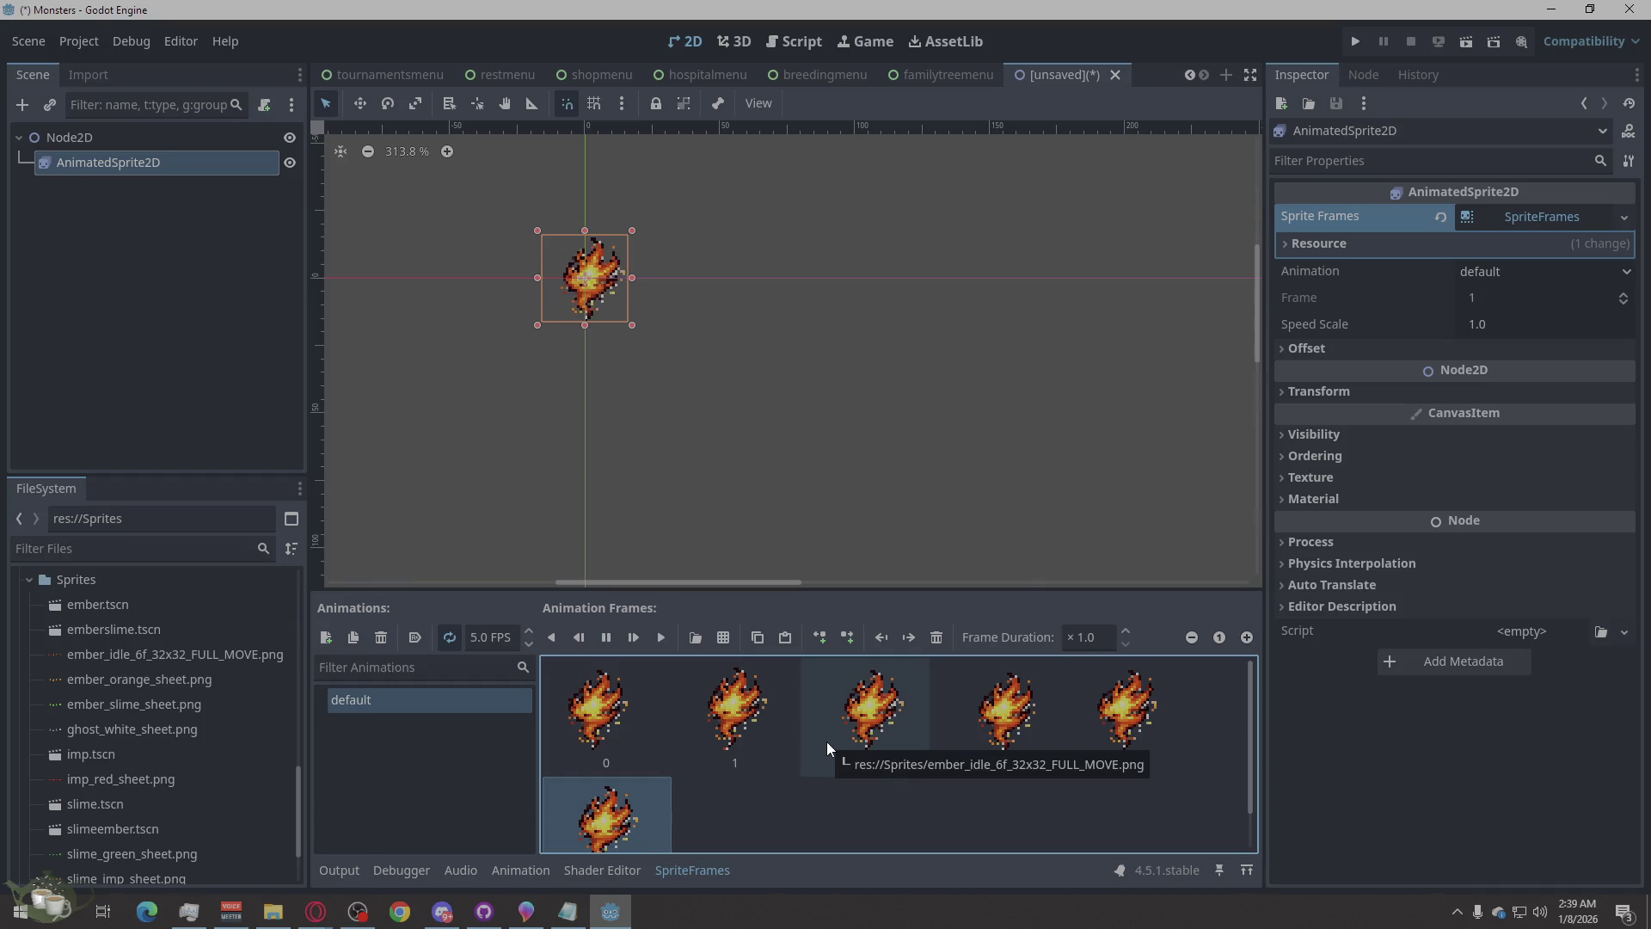
{"action": "left_click", "coordinate": [600, 731]}
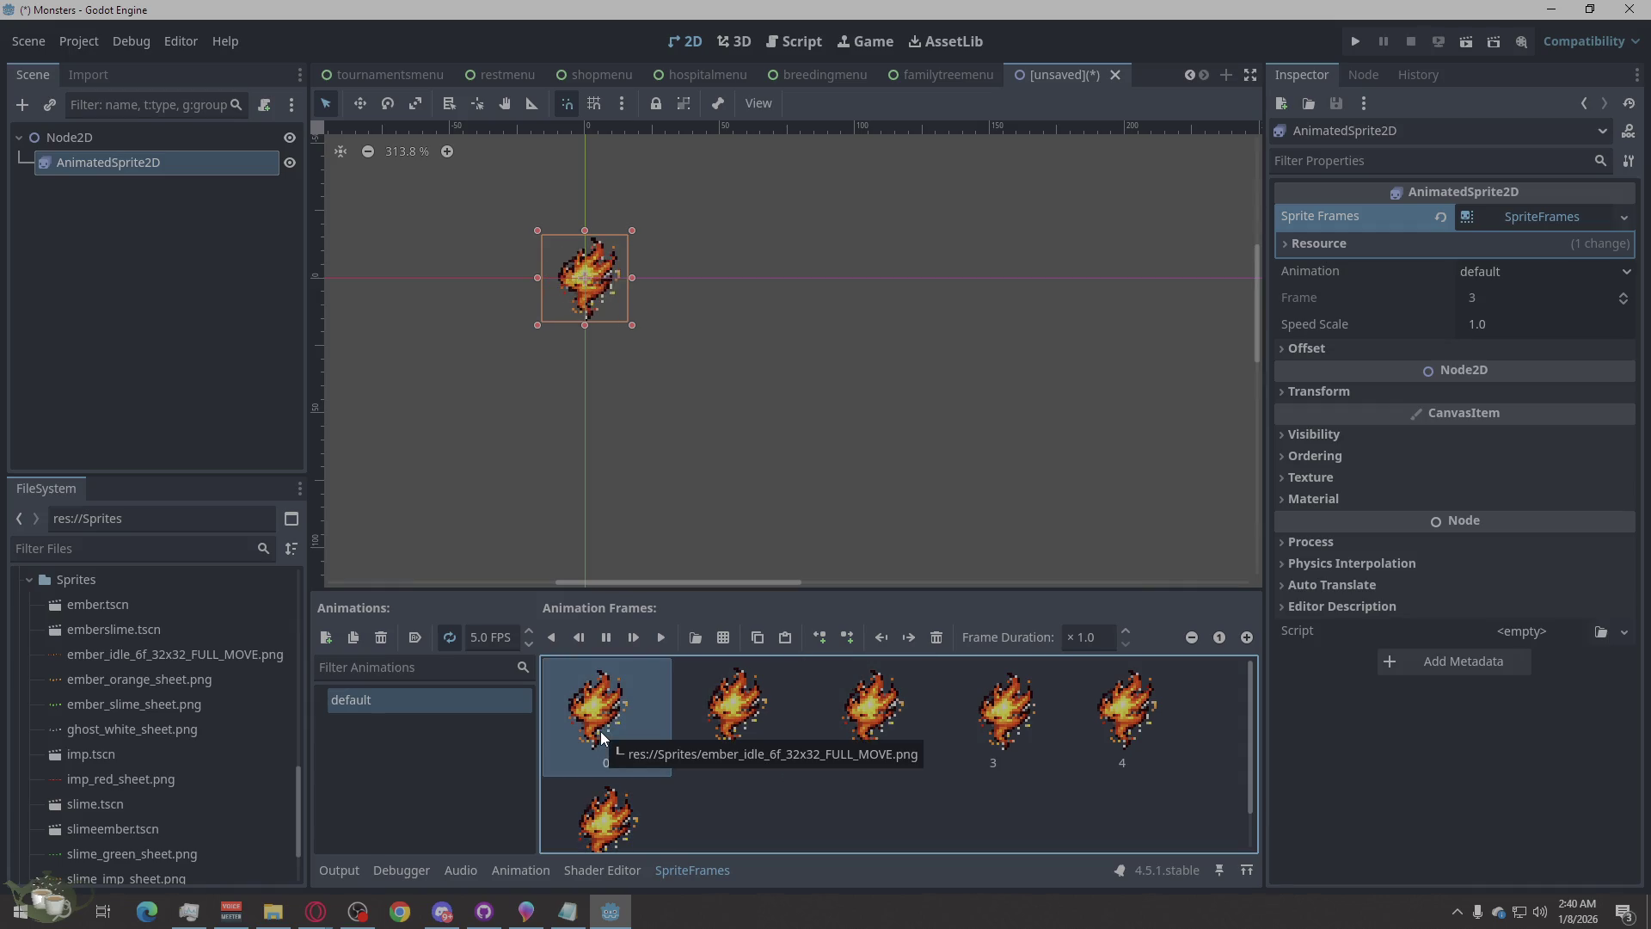
{"action": "key", "text": "ctrl+c"}
{"action": "key", "text": "ctrl+v"}
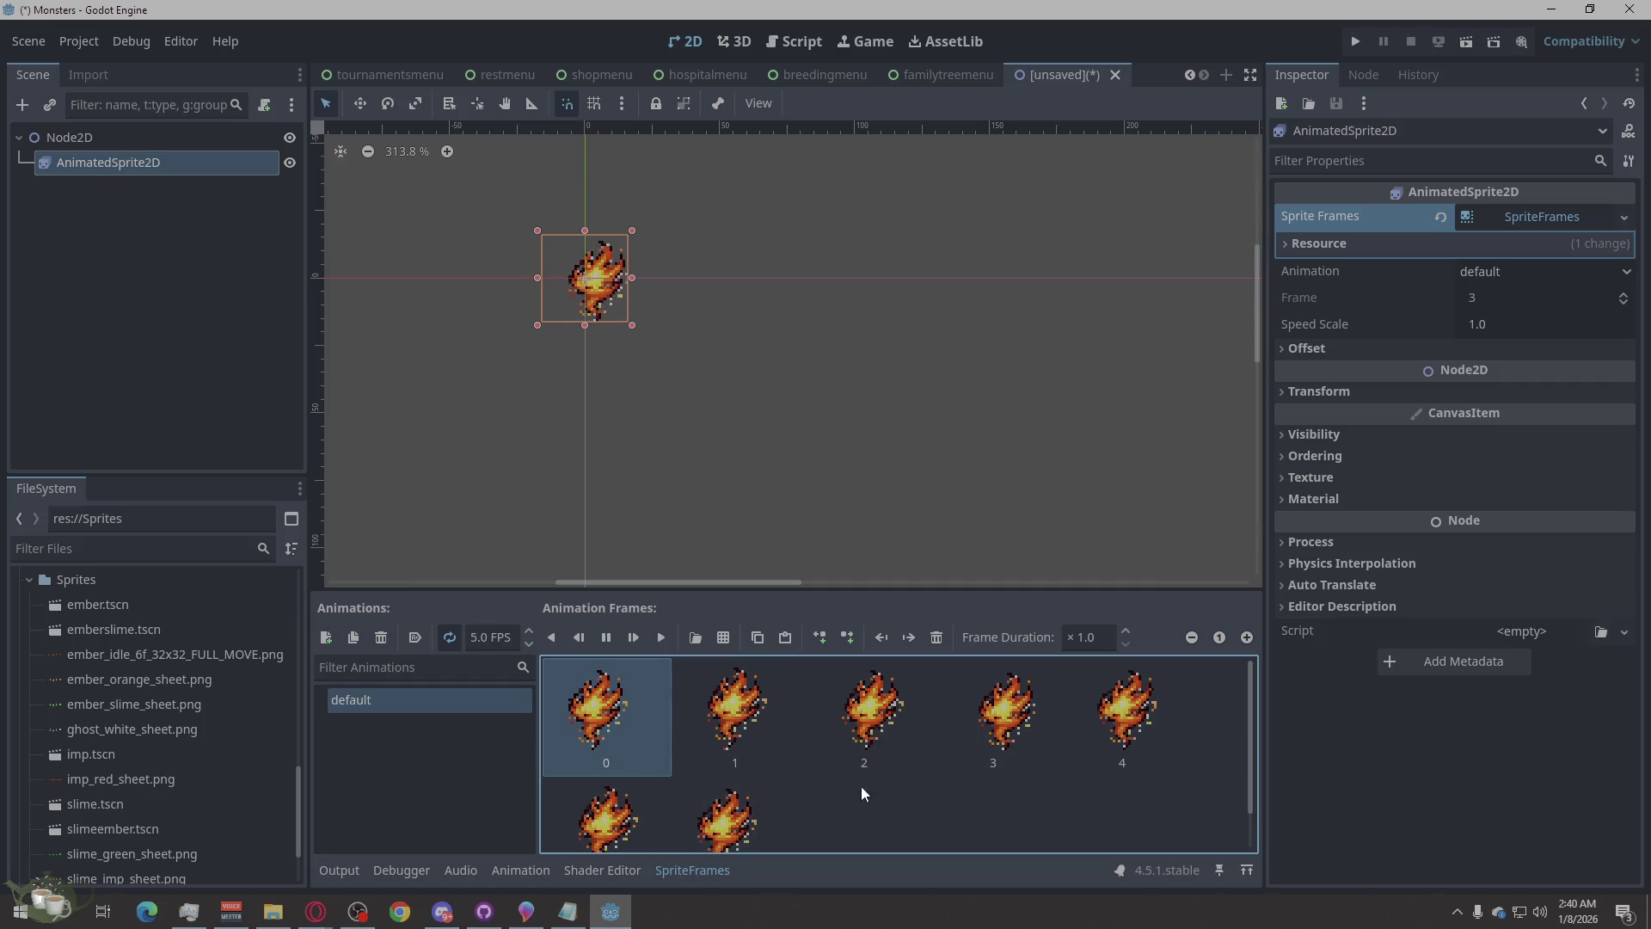
{"action": "left_click_drag", "start_coordinate": [664, 583], "coordinate": [724, 582]}
{"action": "key", "text": "f"}
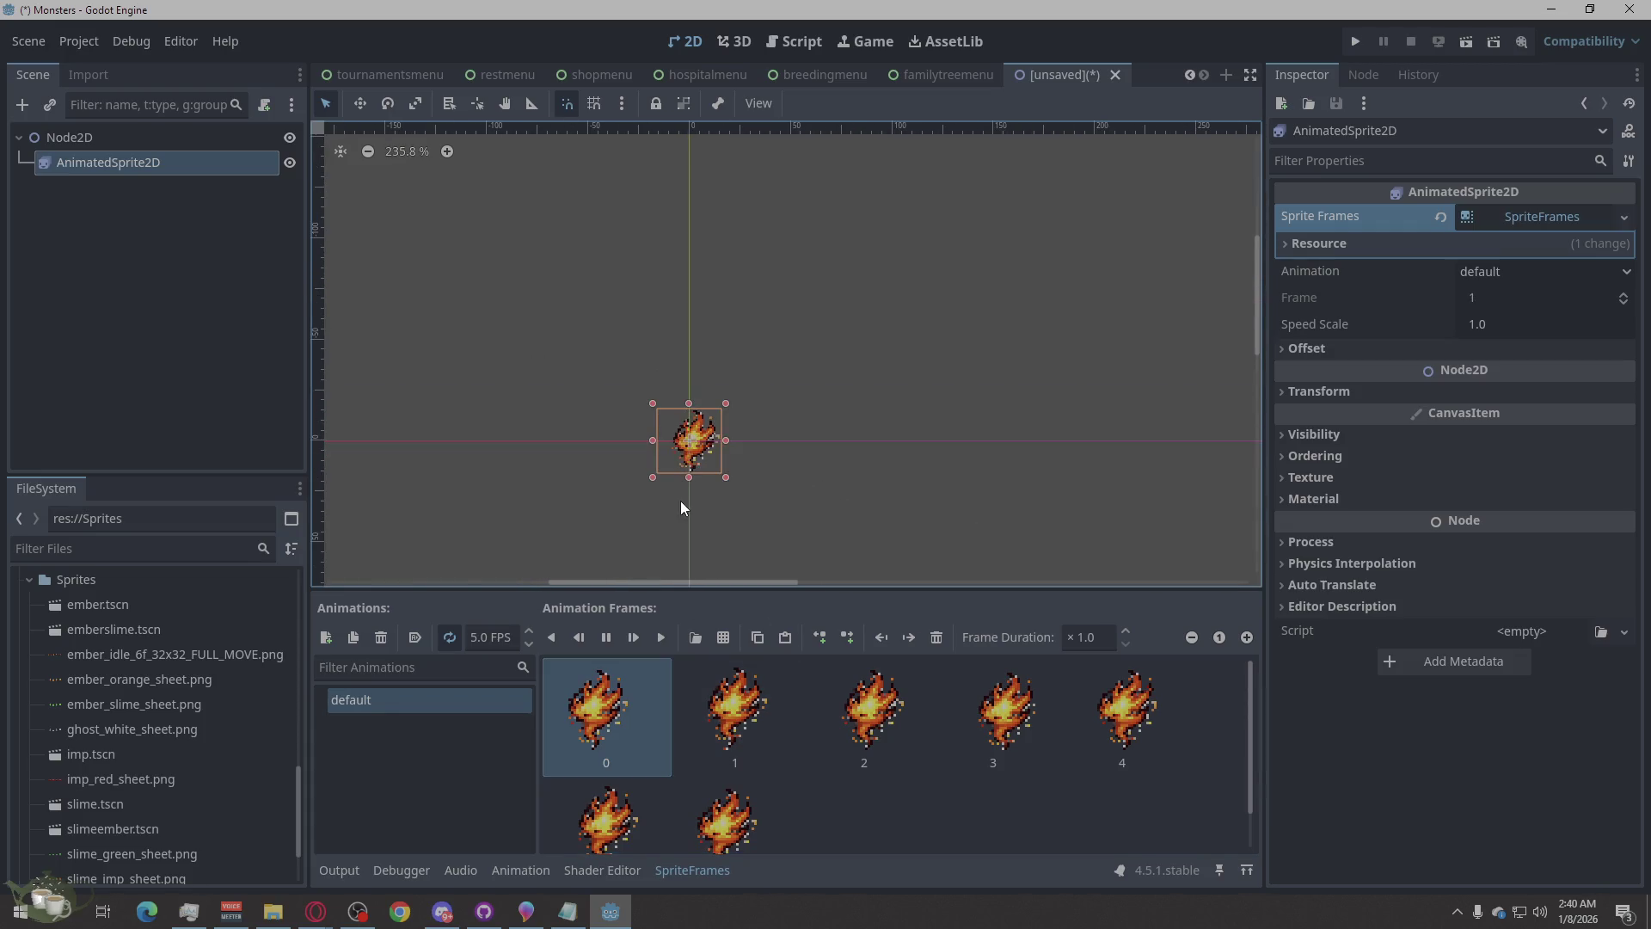
{"action": "scroll", "coordinate": [685, 473], "scroll_direction": "up", "scroll_amount": 3}
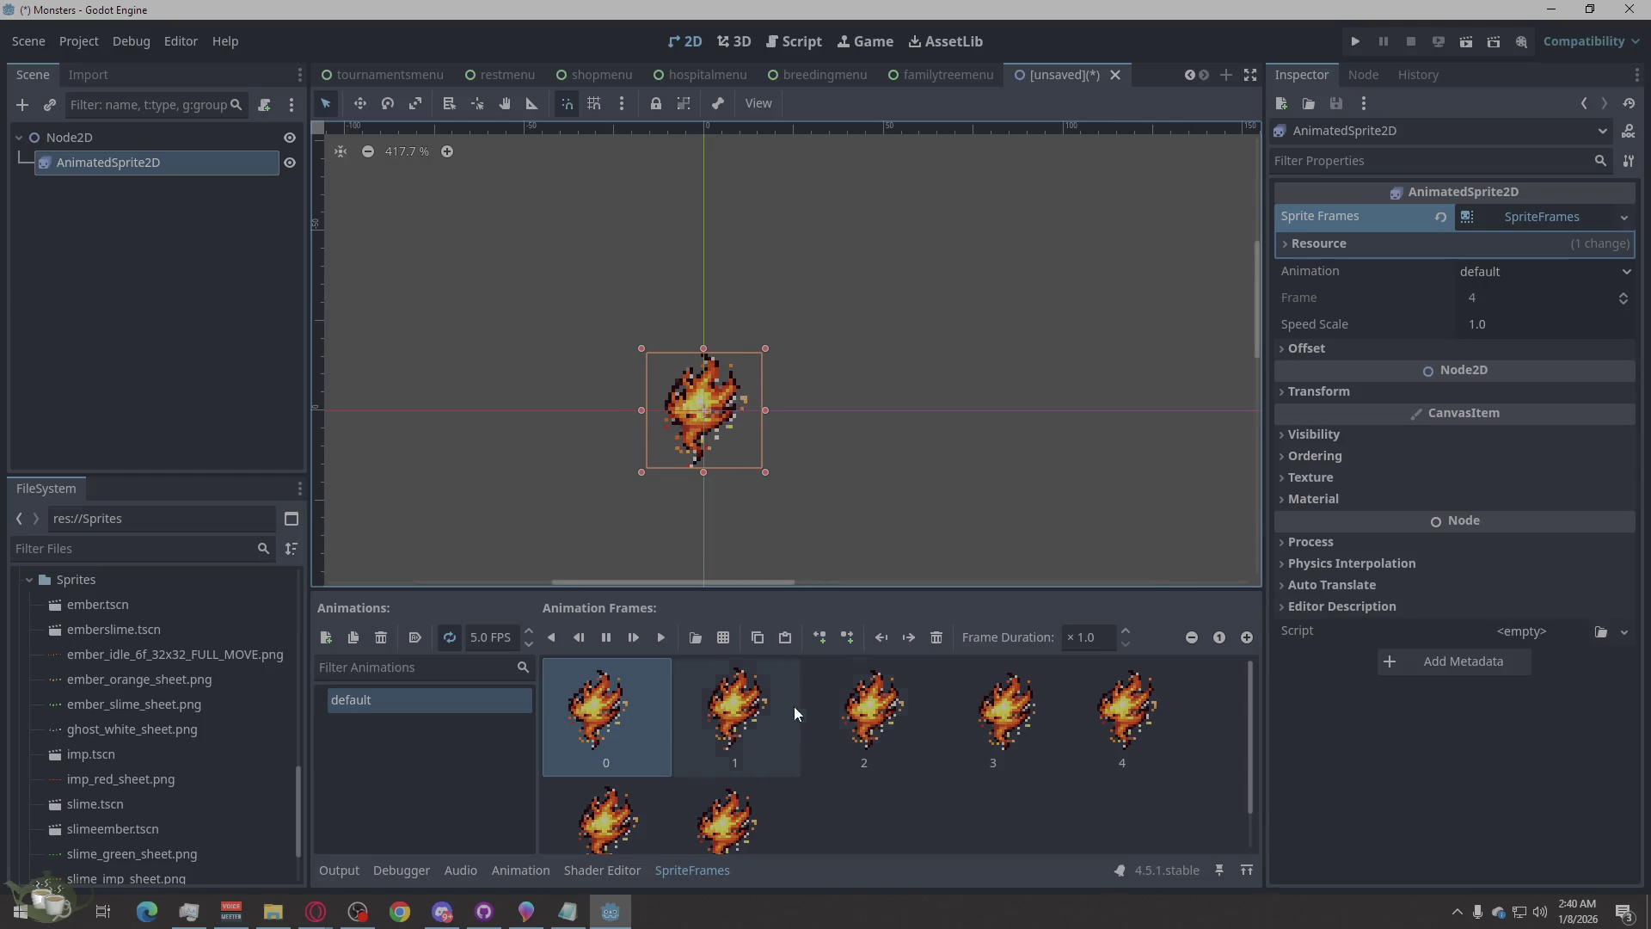
{"action": "left_click", "coordinate": [851, 707]}
{"action": "scroll", "coordinate": [631, 389], "scroll_direction": "down", "scroll_amount": 1}
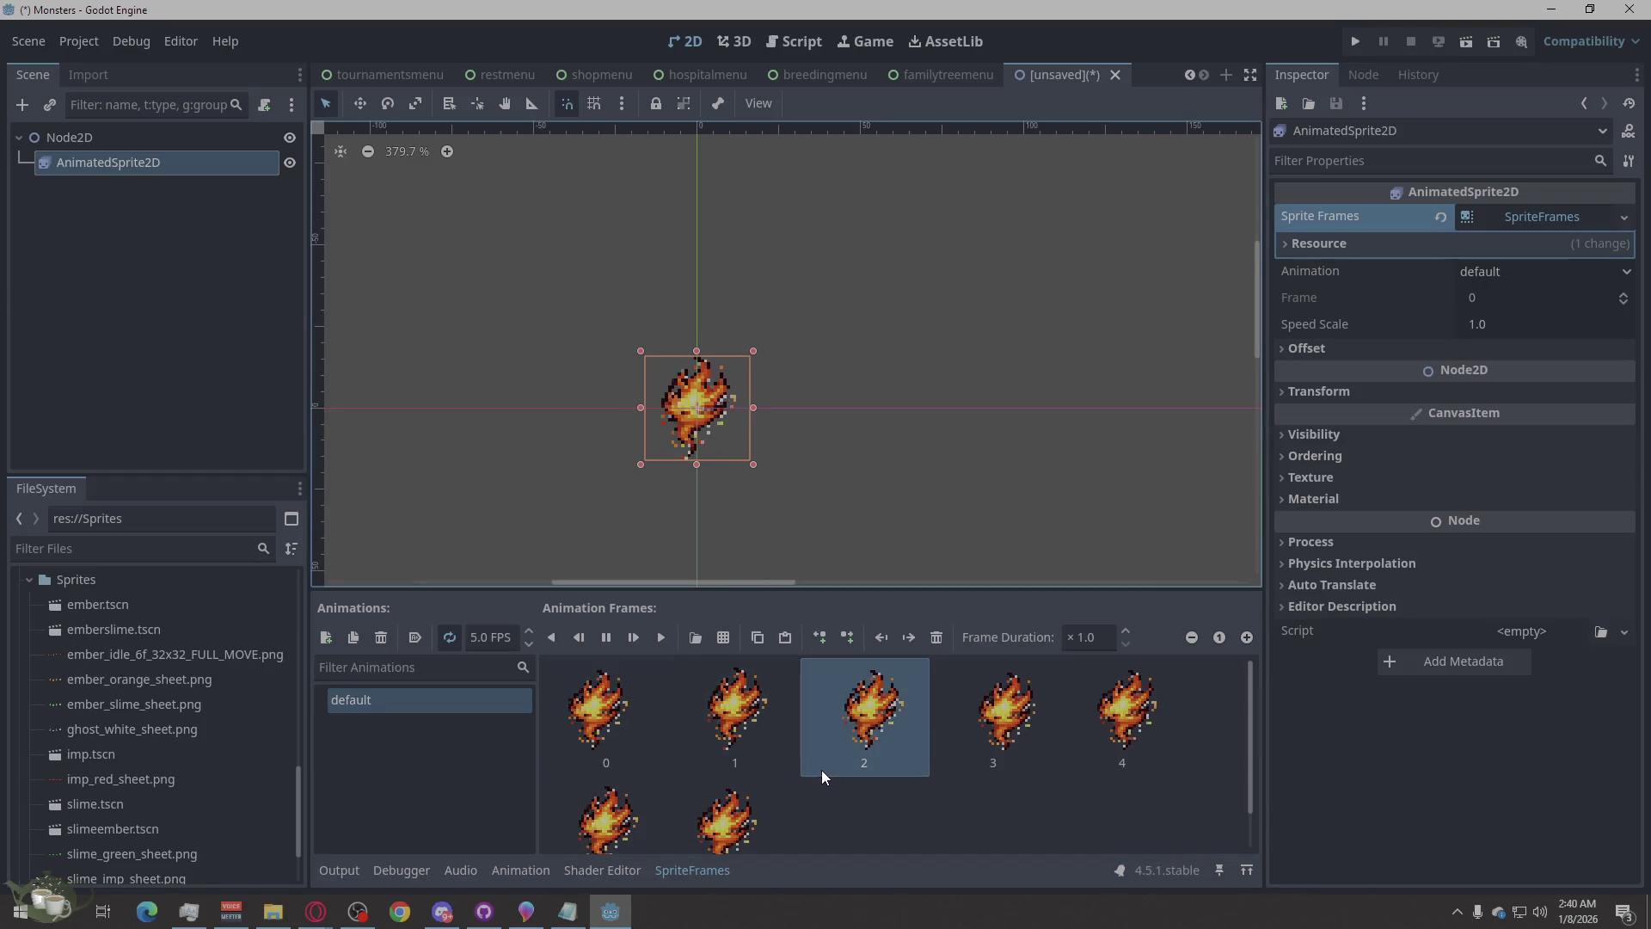
{"action": "left_click", "coordinate": [972, 729]}
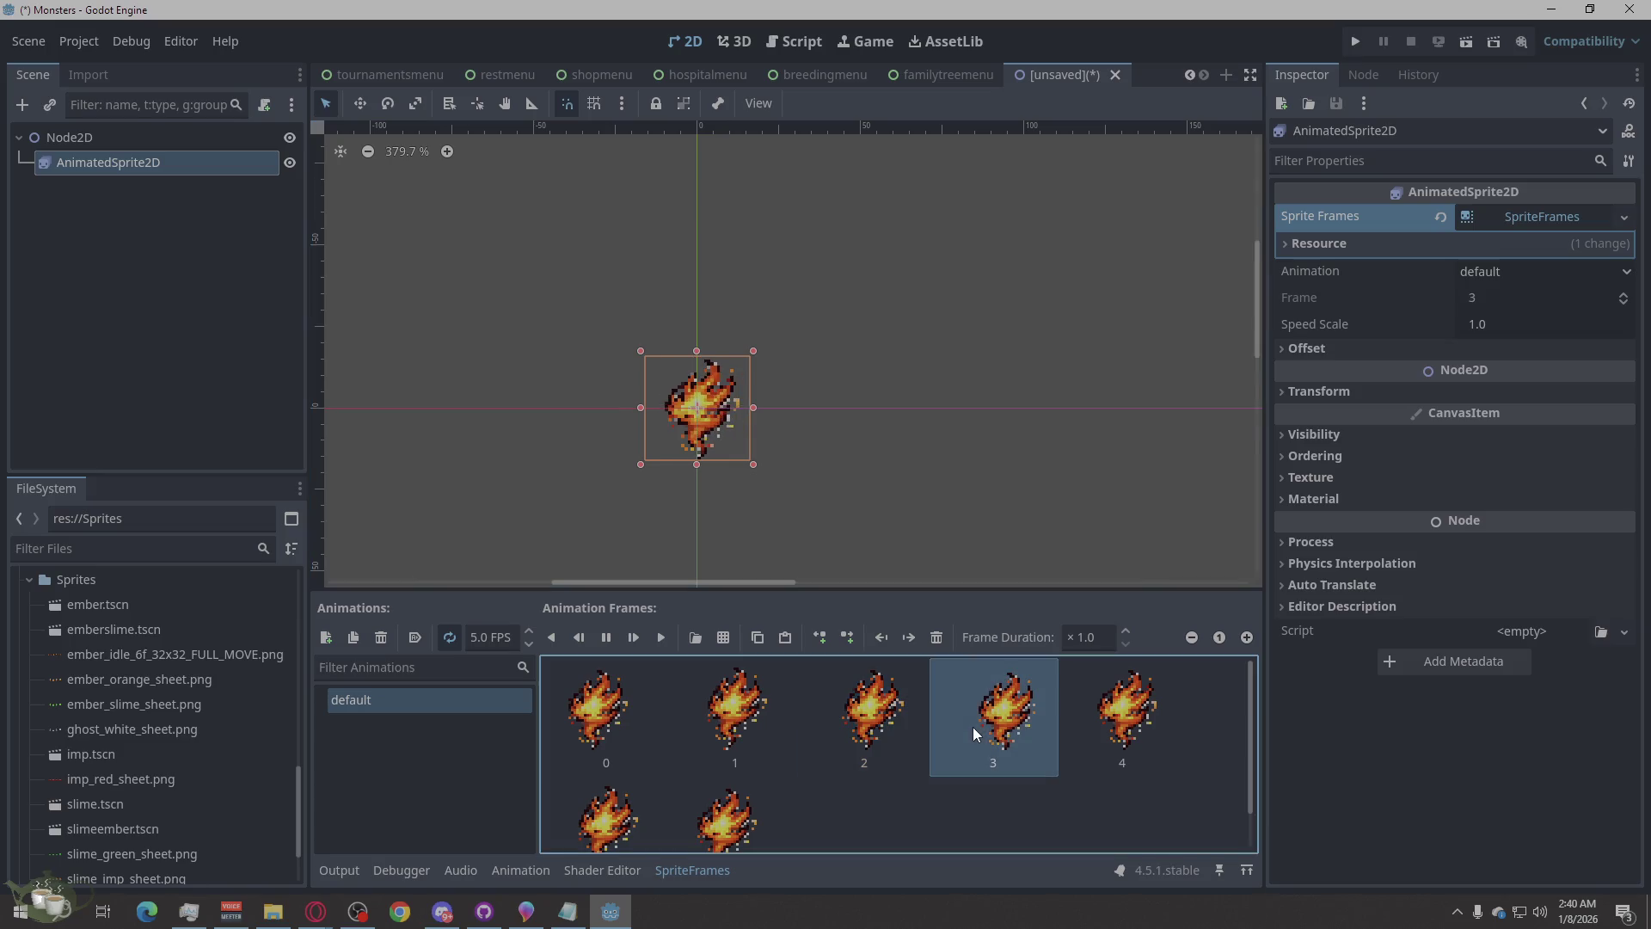
{"action": "key", "text": "ctrl+c"}
{"action": "key", "text": "ctrl+v"}
{"action": "mouse_move", "coordinate": [871, 833]}
{"action": "left_mouse_down"}
{"action": "mouse_move", "coordinate": [901, 836]}
{"action": "mouse_move", "coordinate": [799, 710]}
{"action": "mouse_move", "coordinate": [817, 718]}
{"action": "left_mouse_up"}
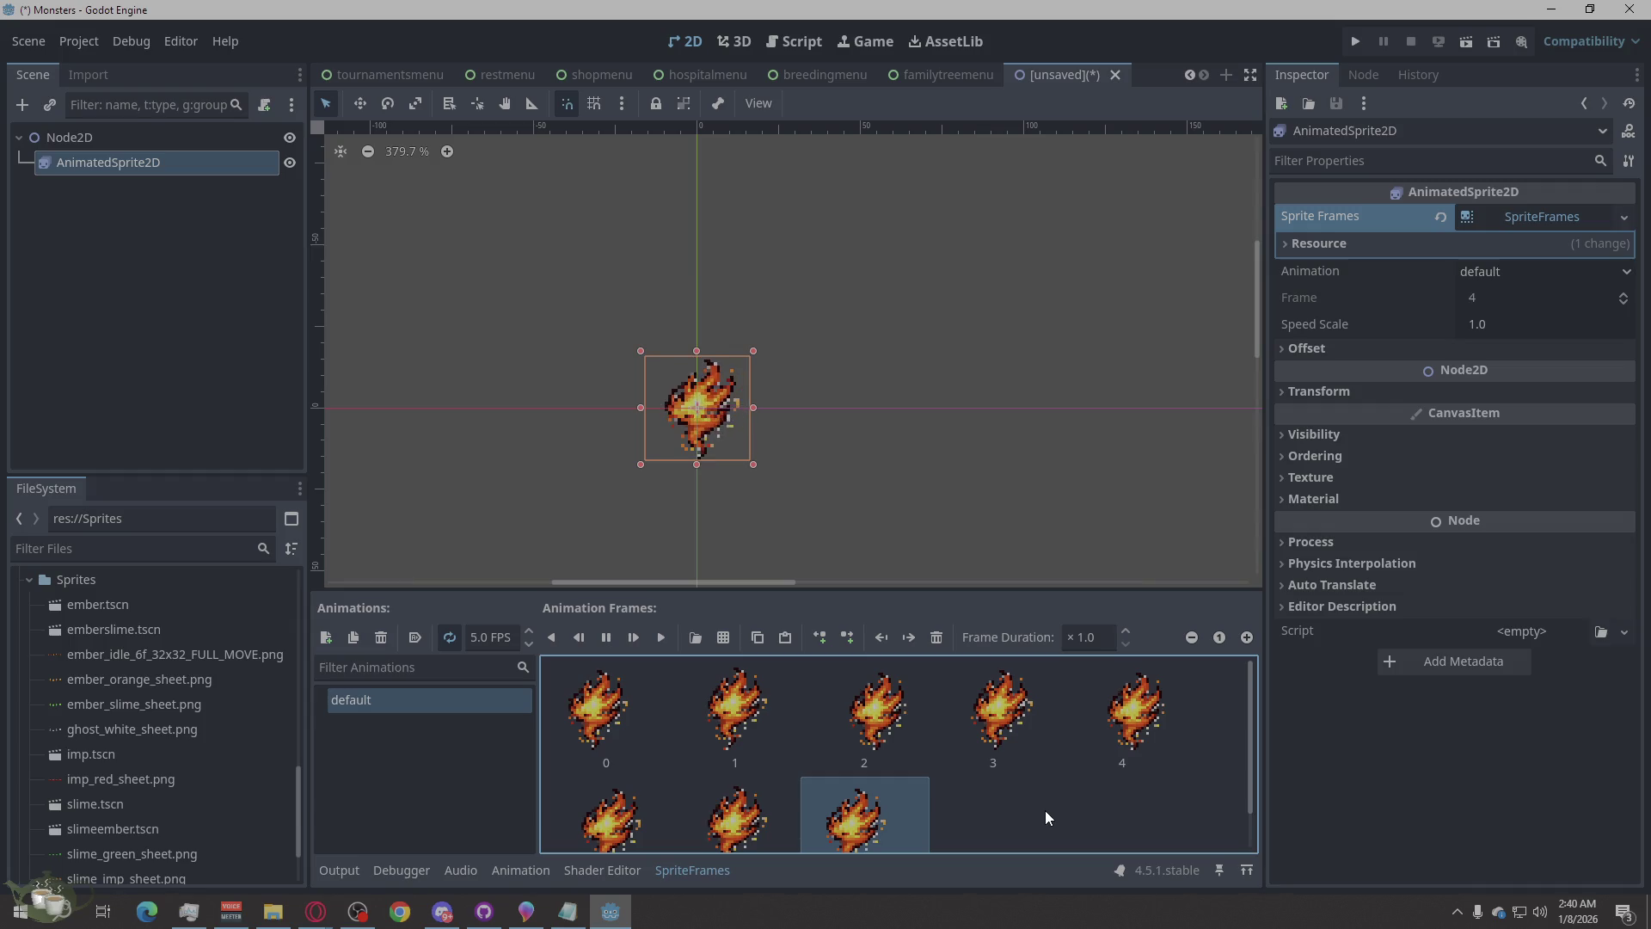
{"action": "left_click", "coordinate": [920, 748]}
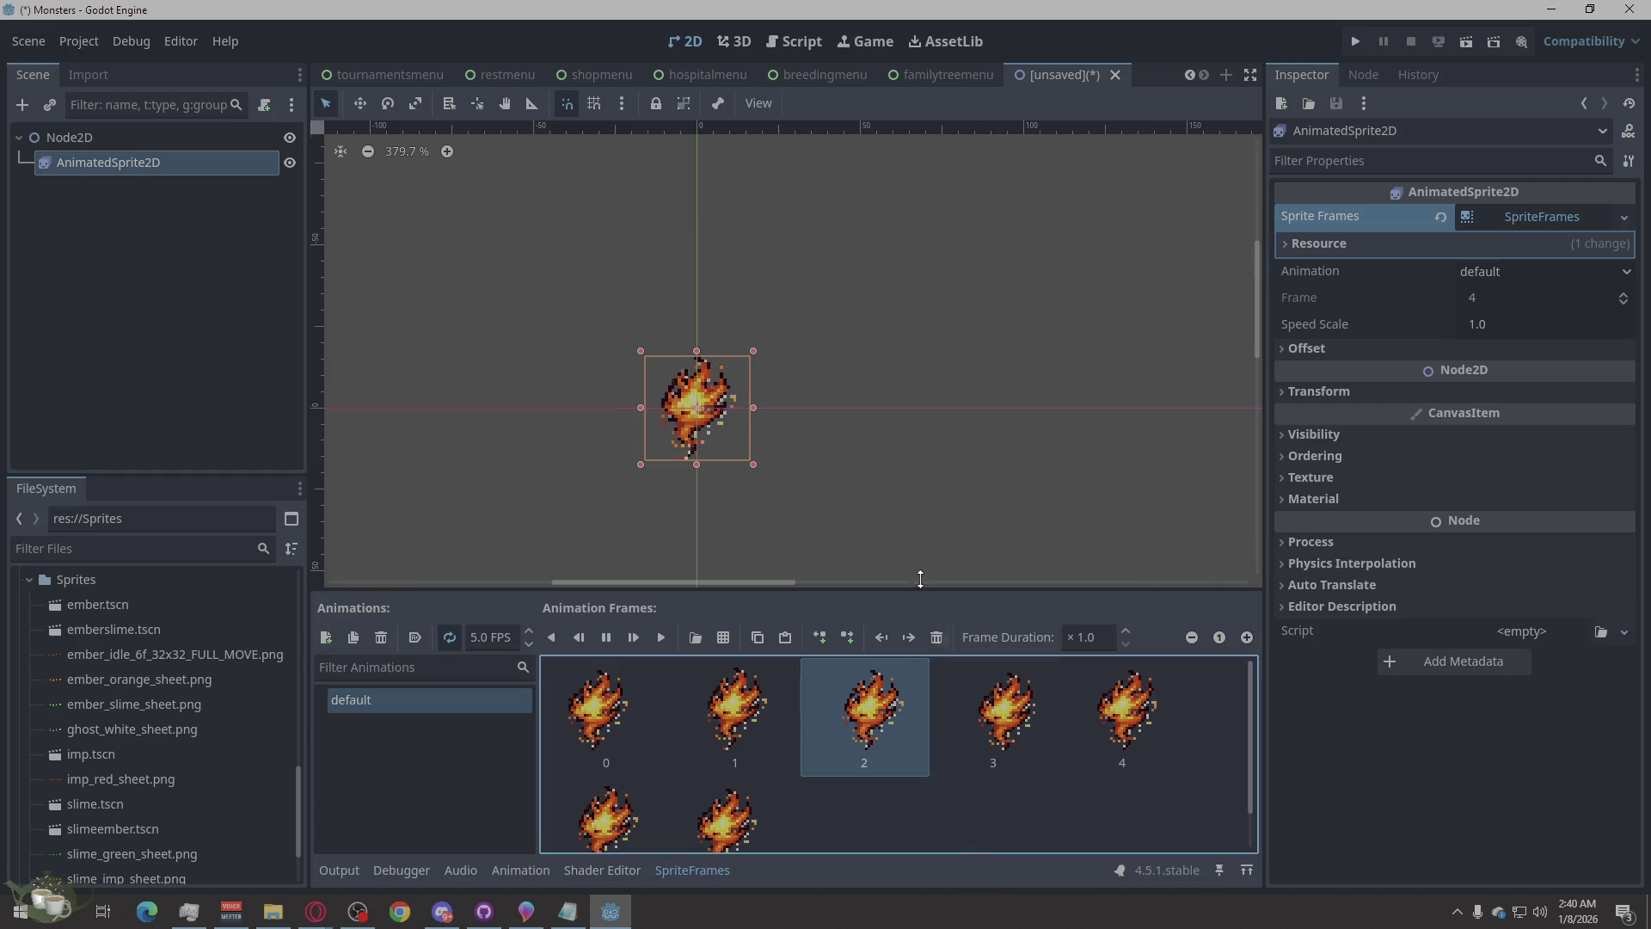
{"action": "left_click", "coordinate": [884, 514]}
- Switch back to the familytreemenu scene, run the game and open its Load Game screen
{"action": "scroll", "coordinate": [731, 483], "scroll_direction": "down", "scroll_amount": 6}
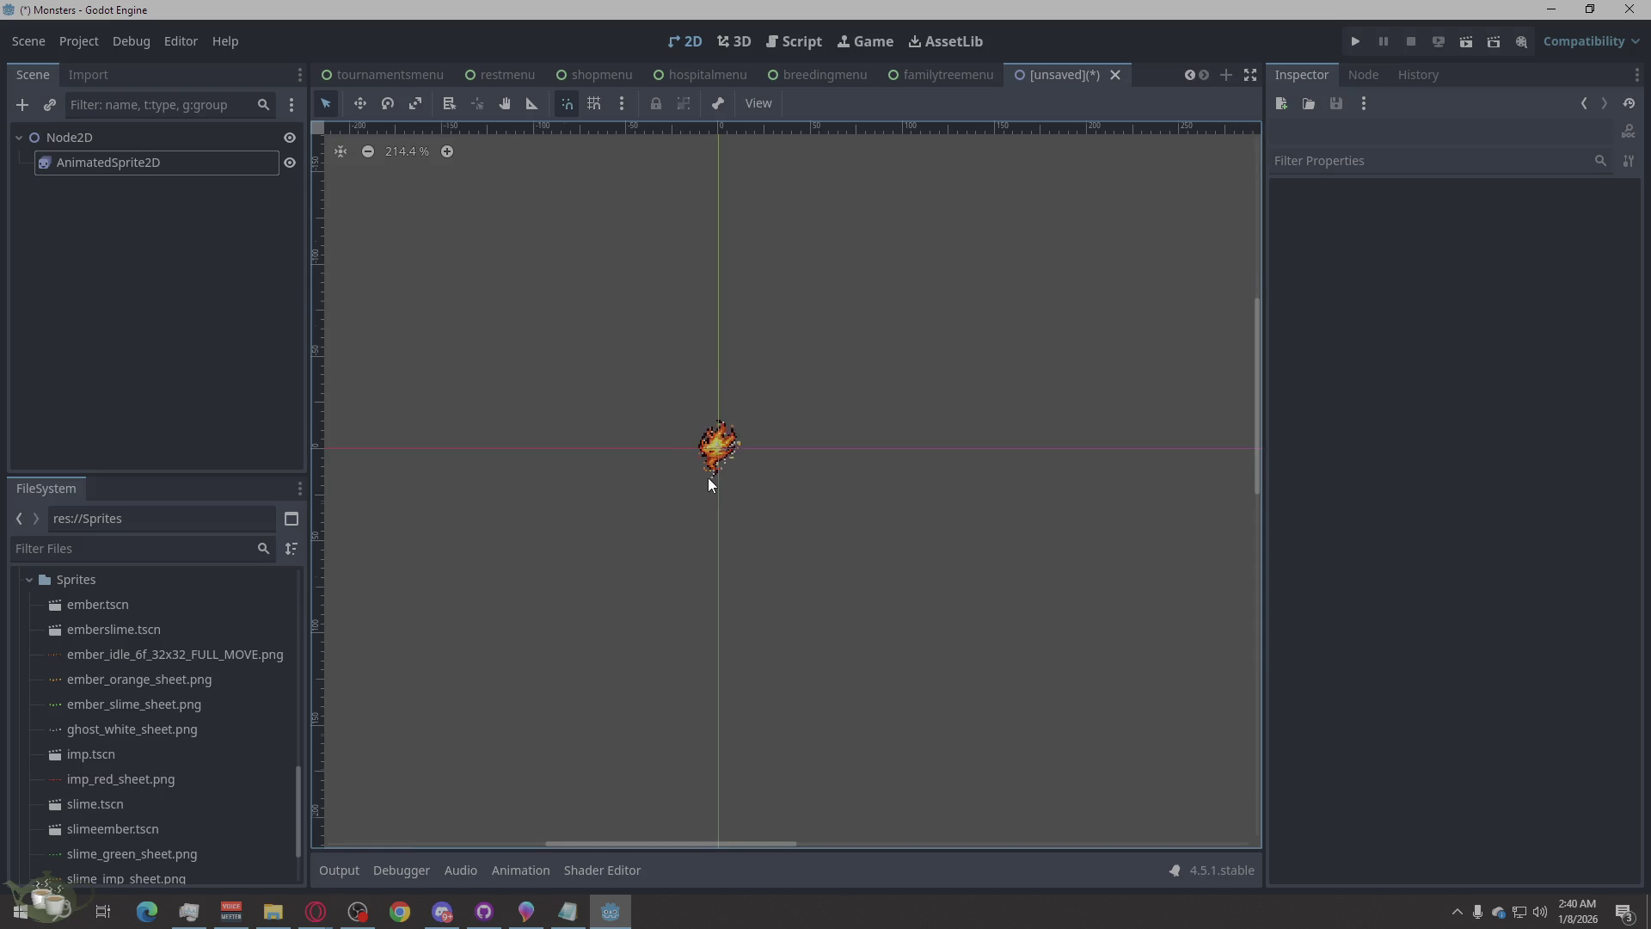
{"action": "scroll", "coordinate": [725, 478], "scroll_direction": "up", "scroll_amount": 5}
{"action": "scroll", "coordinate": [709, 460], "scroll_direction": "up", "scroll_amount": 2}
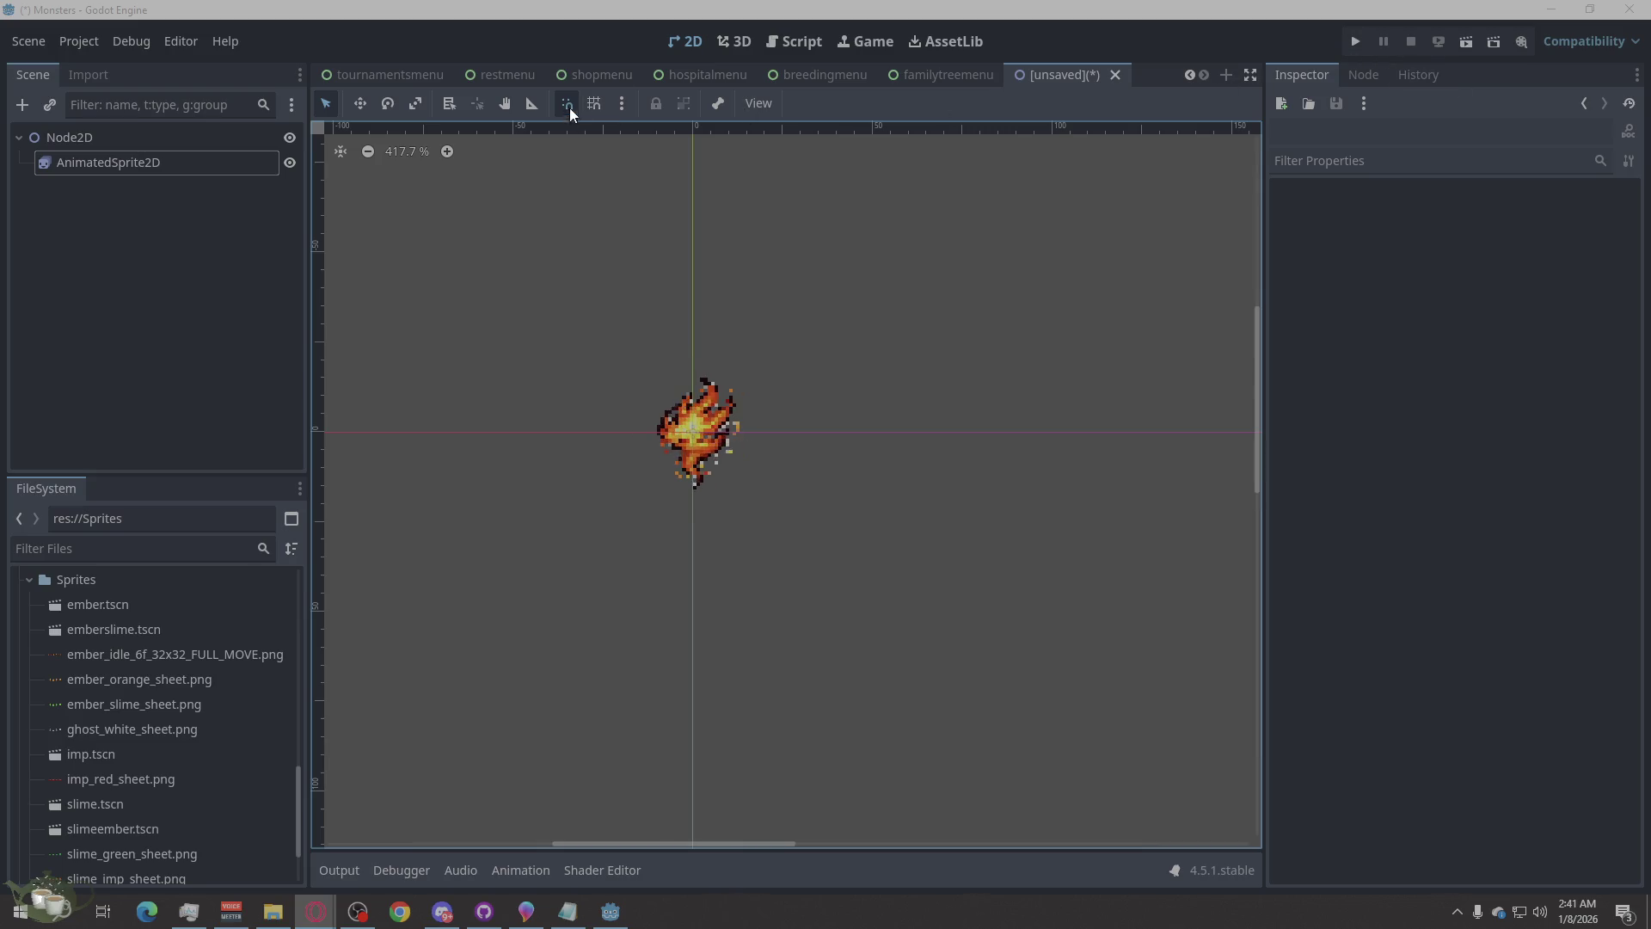
{"action": "left_click", "coordinate": [949, 74]}
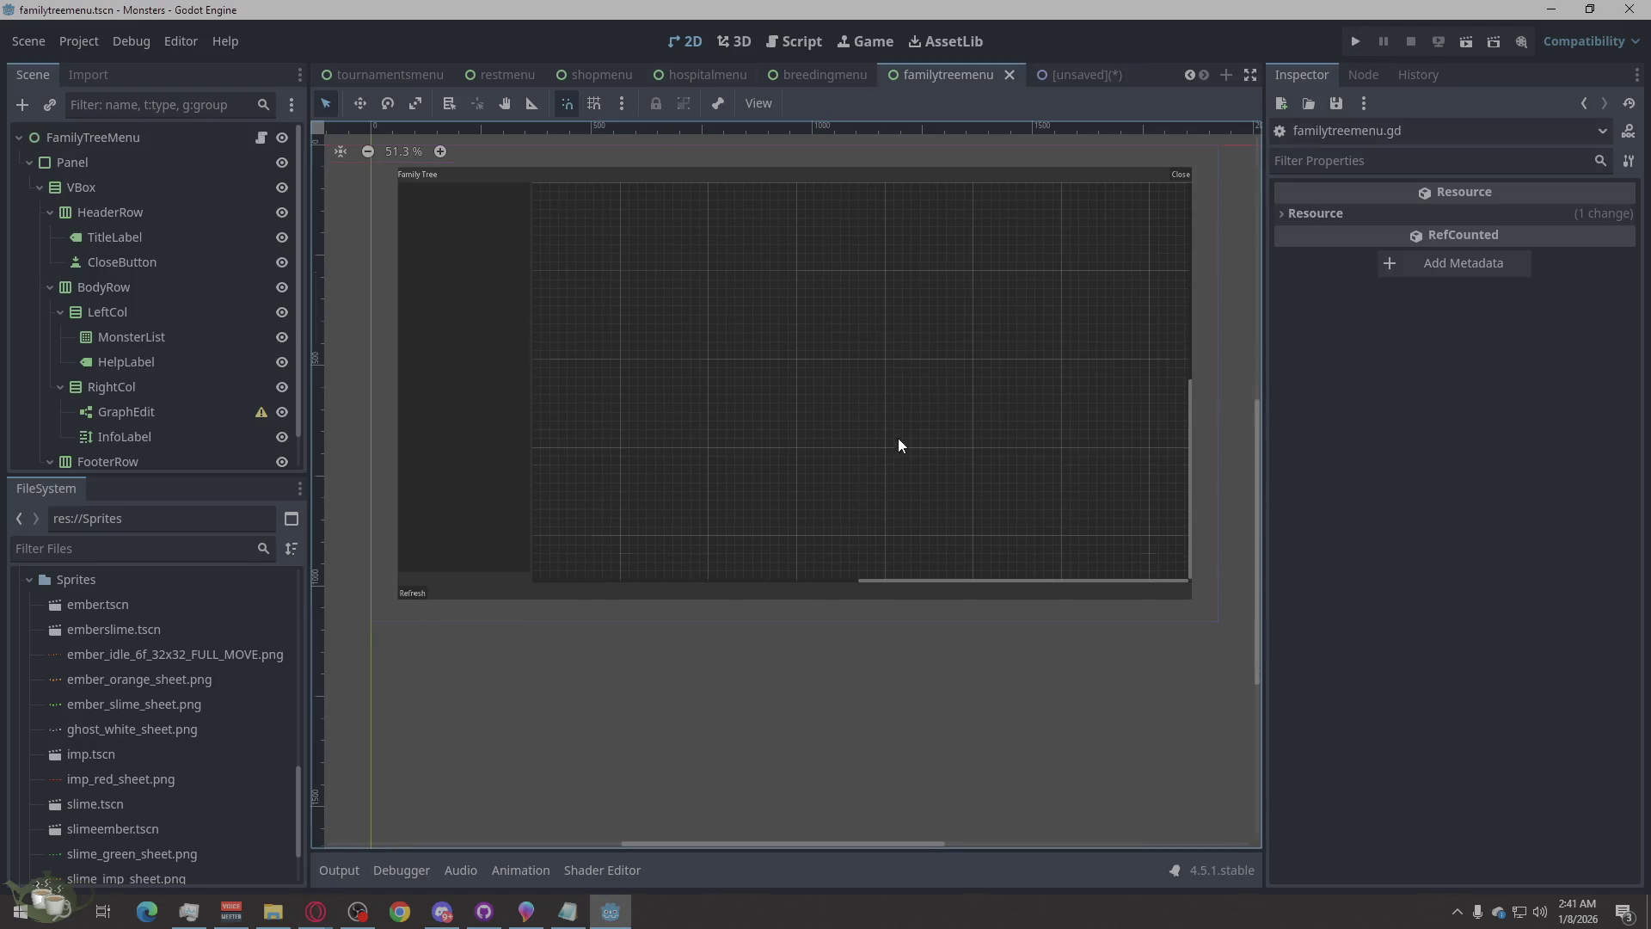
{"action": "scroll", "coordinate": [896, 445], "scroll_direction": "down", "scroll_amount": 1}
{"action": "scroll", "coordinate": [911, 456], "scroll_direction": "down", "scroll_amount": 4}
{"action": "scroll", "coordinate": [788, 325], "scroll_direction": "up", "scroll_amount": 4}
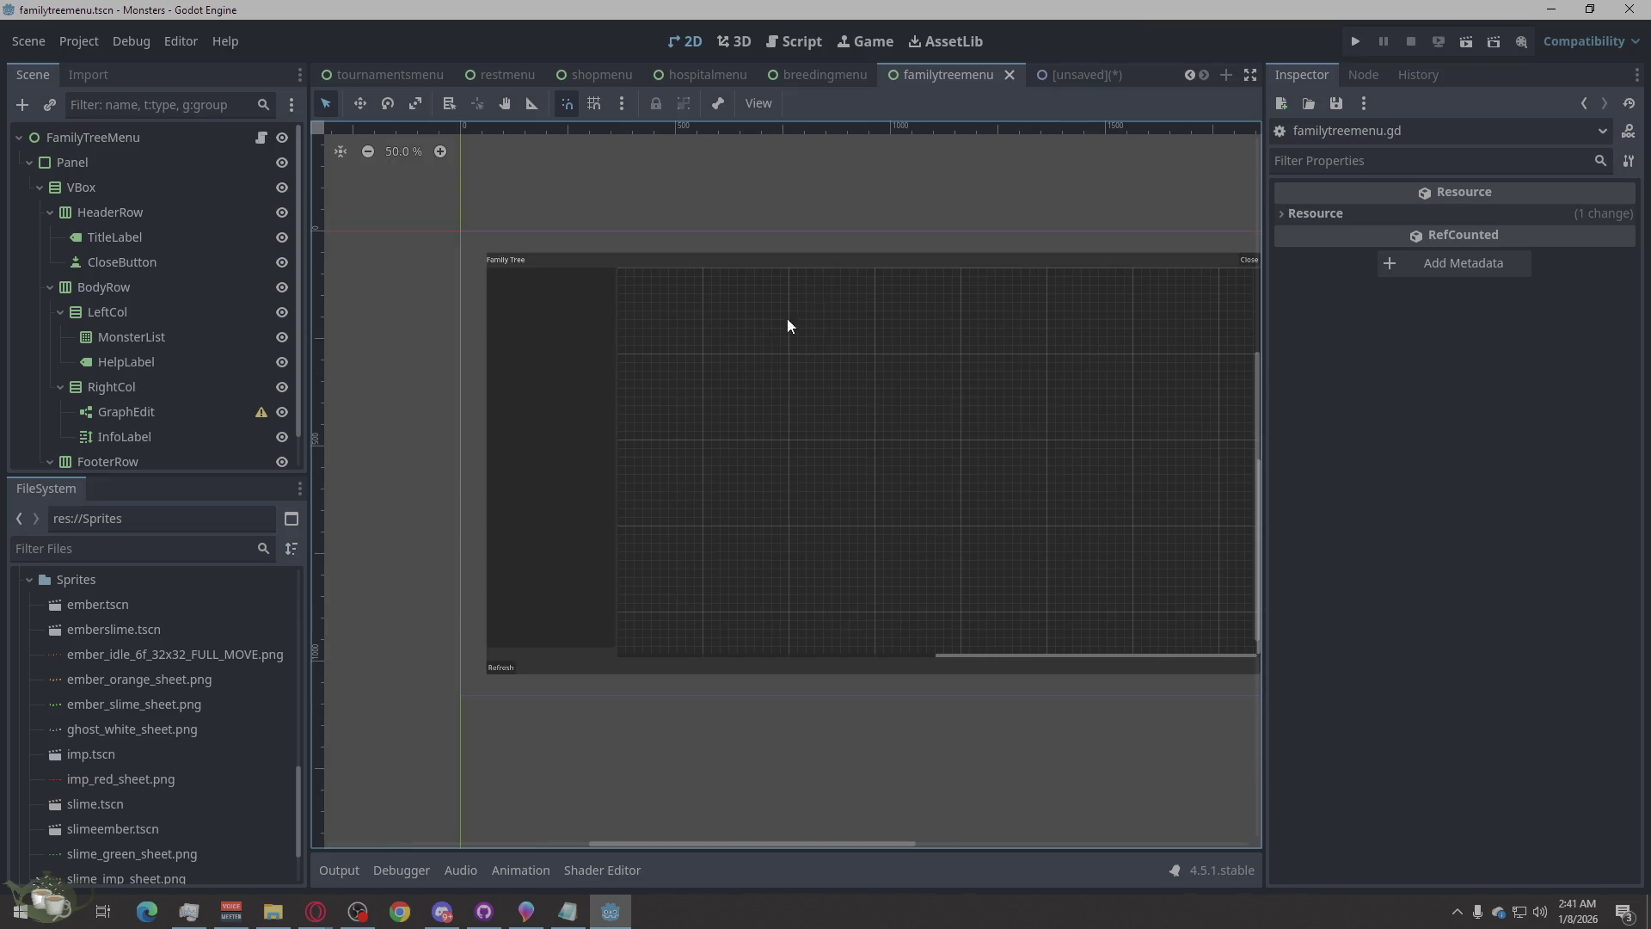
{"action": "left_click", "coordinate": [1366, 34]}
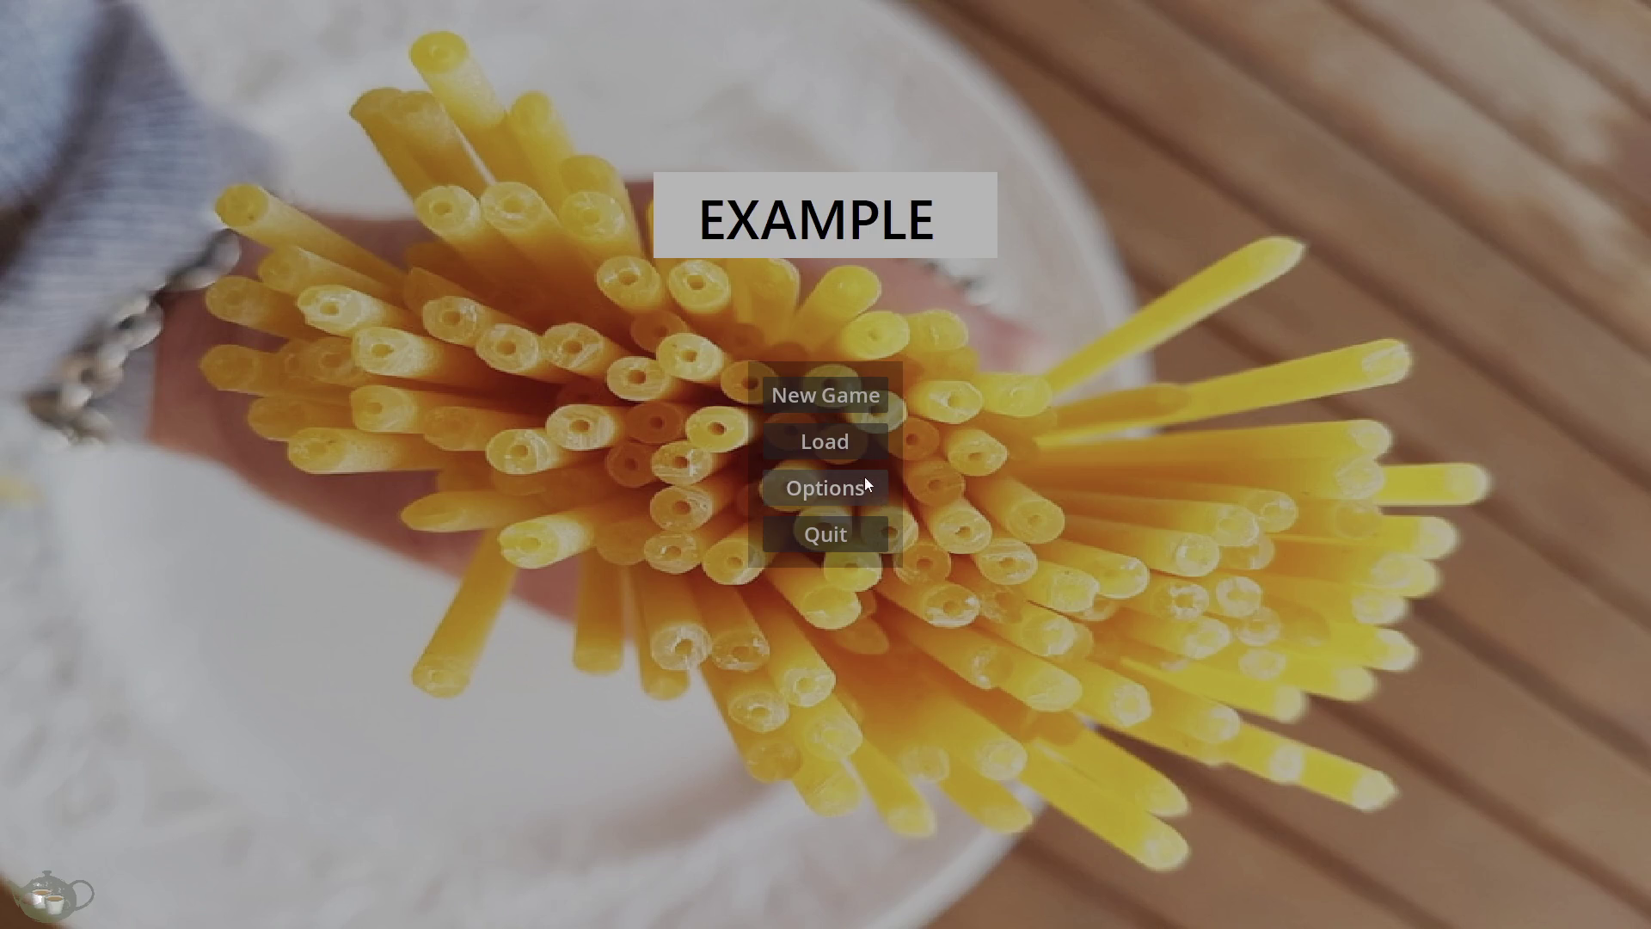
{"action": "left_click", "coordinate": [865, 444]}
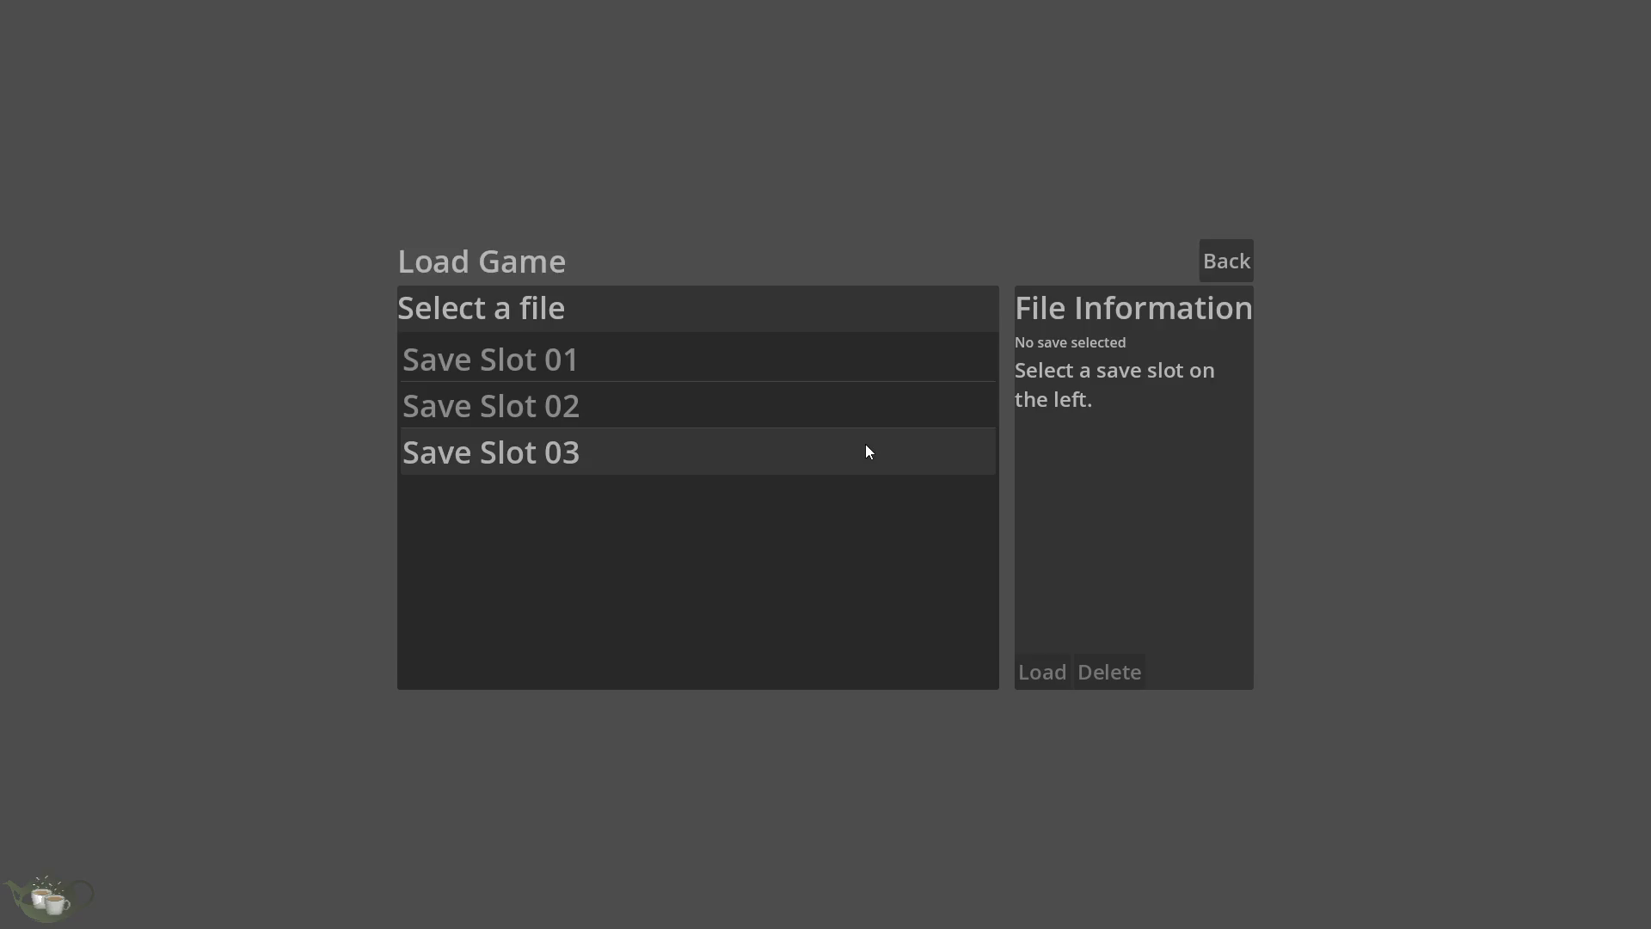
- Load Save Slot 02 and view several family trees, ending on Slime/Ghost (Calm)
{"action": "left_click", "coordinate": [756, 408]}
{"action": "left_click", "coordinate": [1037, 673]}
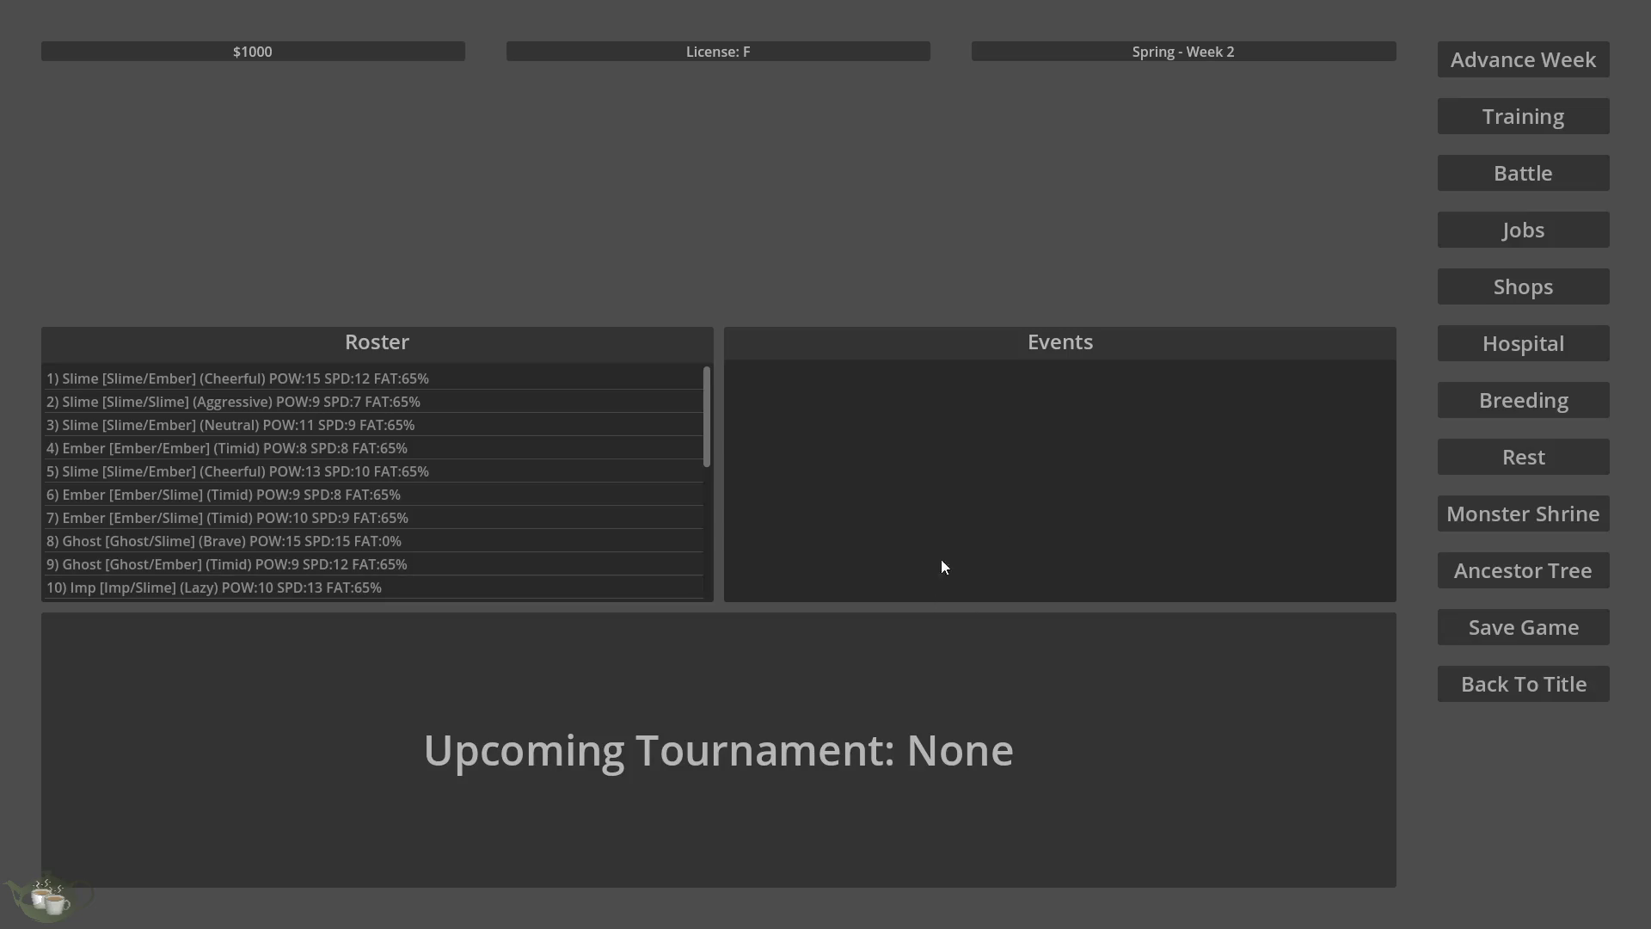
{"action": "left_click", "coordinate": [1525, 570]}
{"action": "left_click", "coordinate": [185, 341]}
{"action": "left_click", "coordinate": [181, 437]}
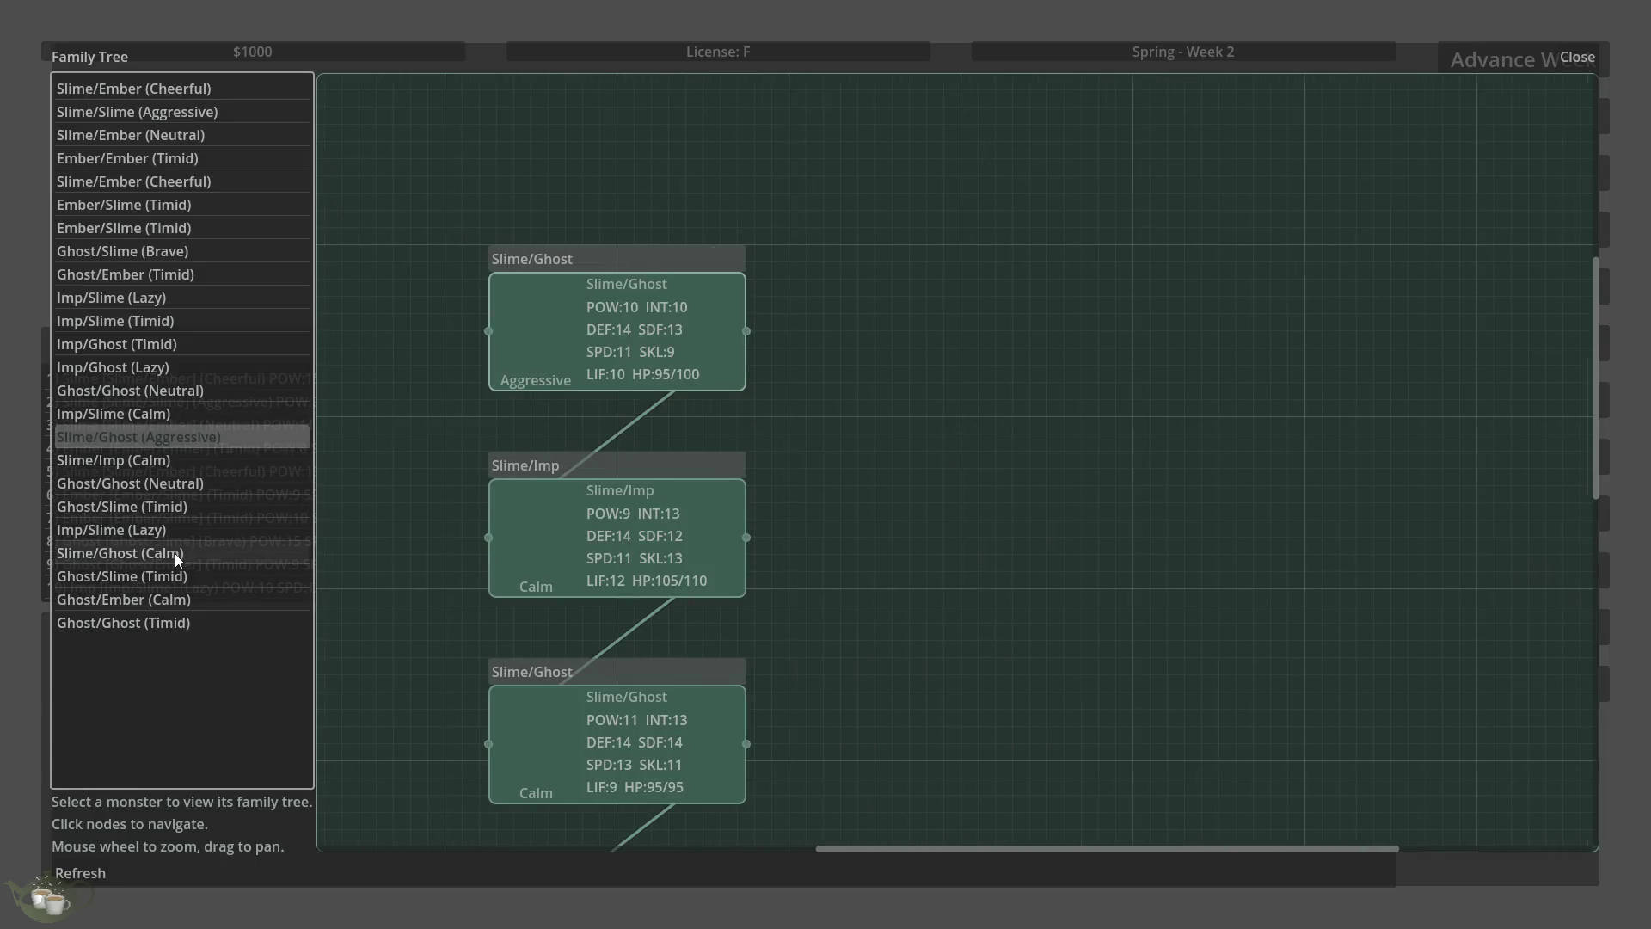
{"action": "left_click", "coordinate": [174, 553]}
- Close the Family Tree, quit the game, and dismiss the Save Scene As prompt
{"action": "left_click", "coordinate": [1558, 56]}
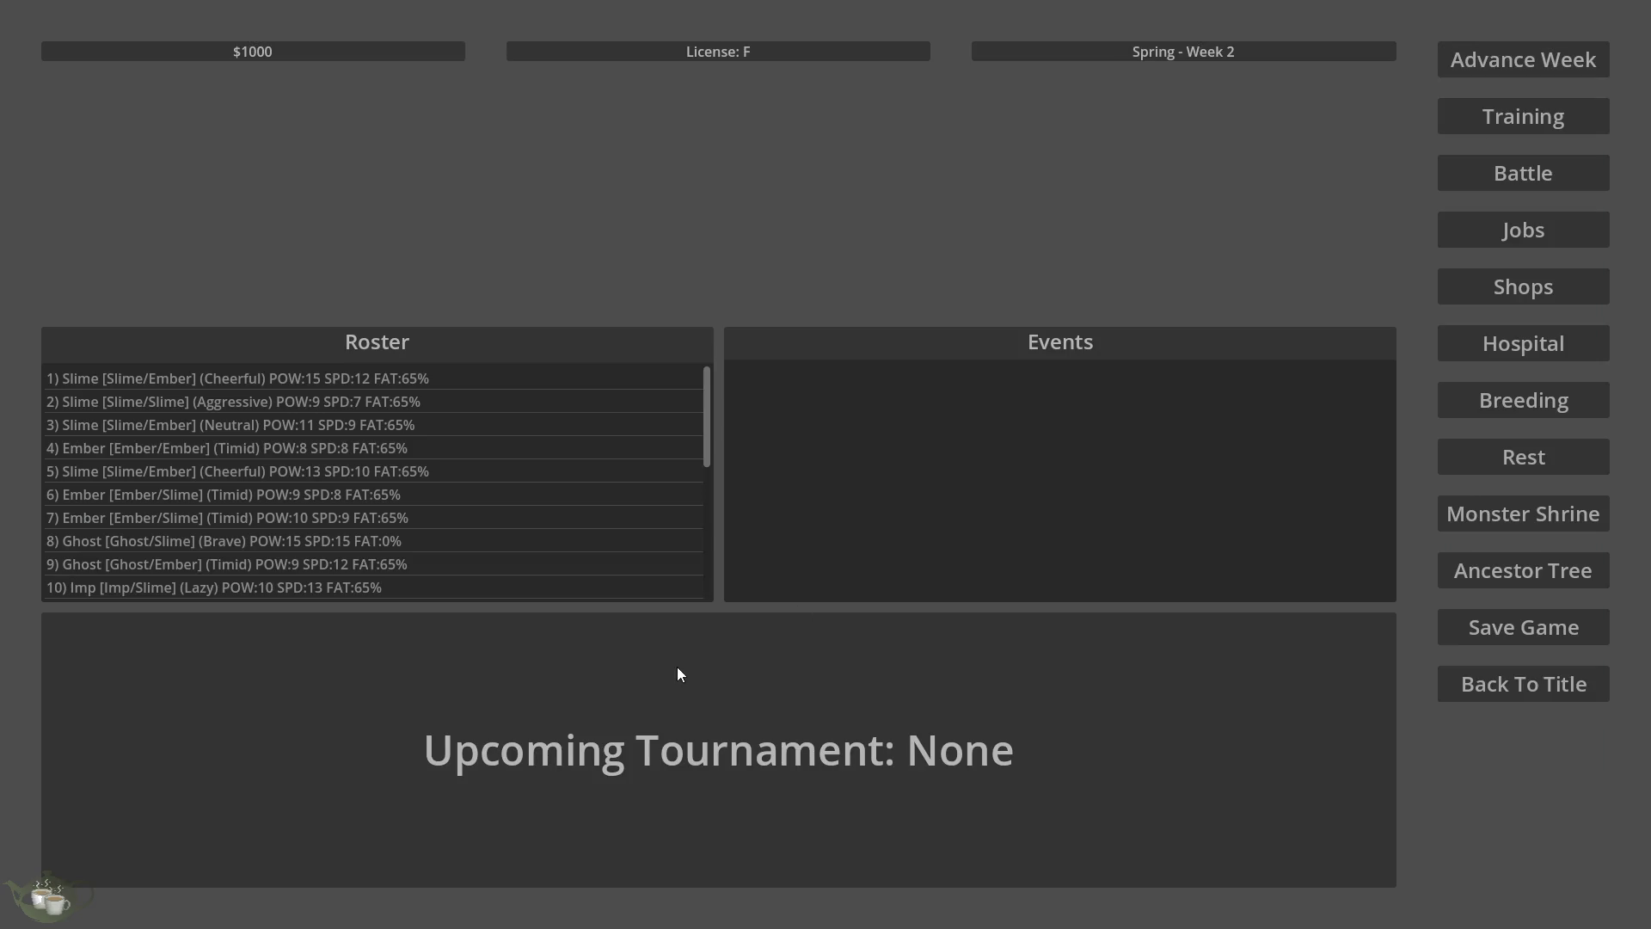
{"action": "left_click", "coordinate": [1515, 688]}
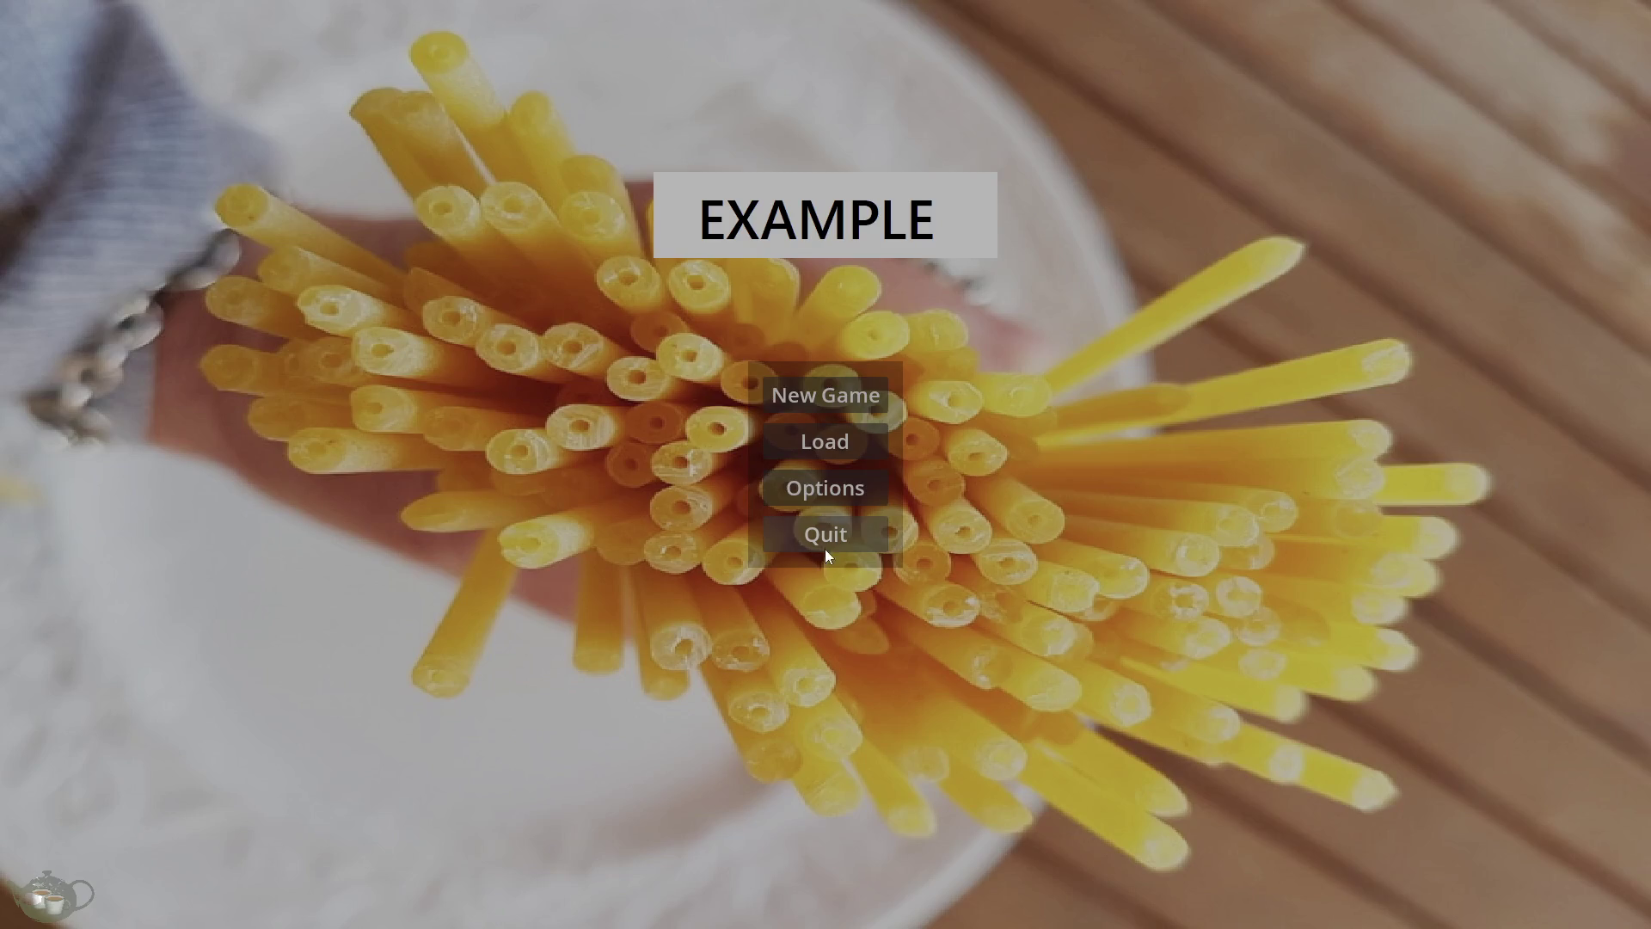
{"action": "left_click", "coordinate": [824, 544]}
{"action": "left_click", "coordinate": [1263, 149]}
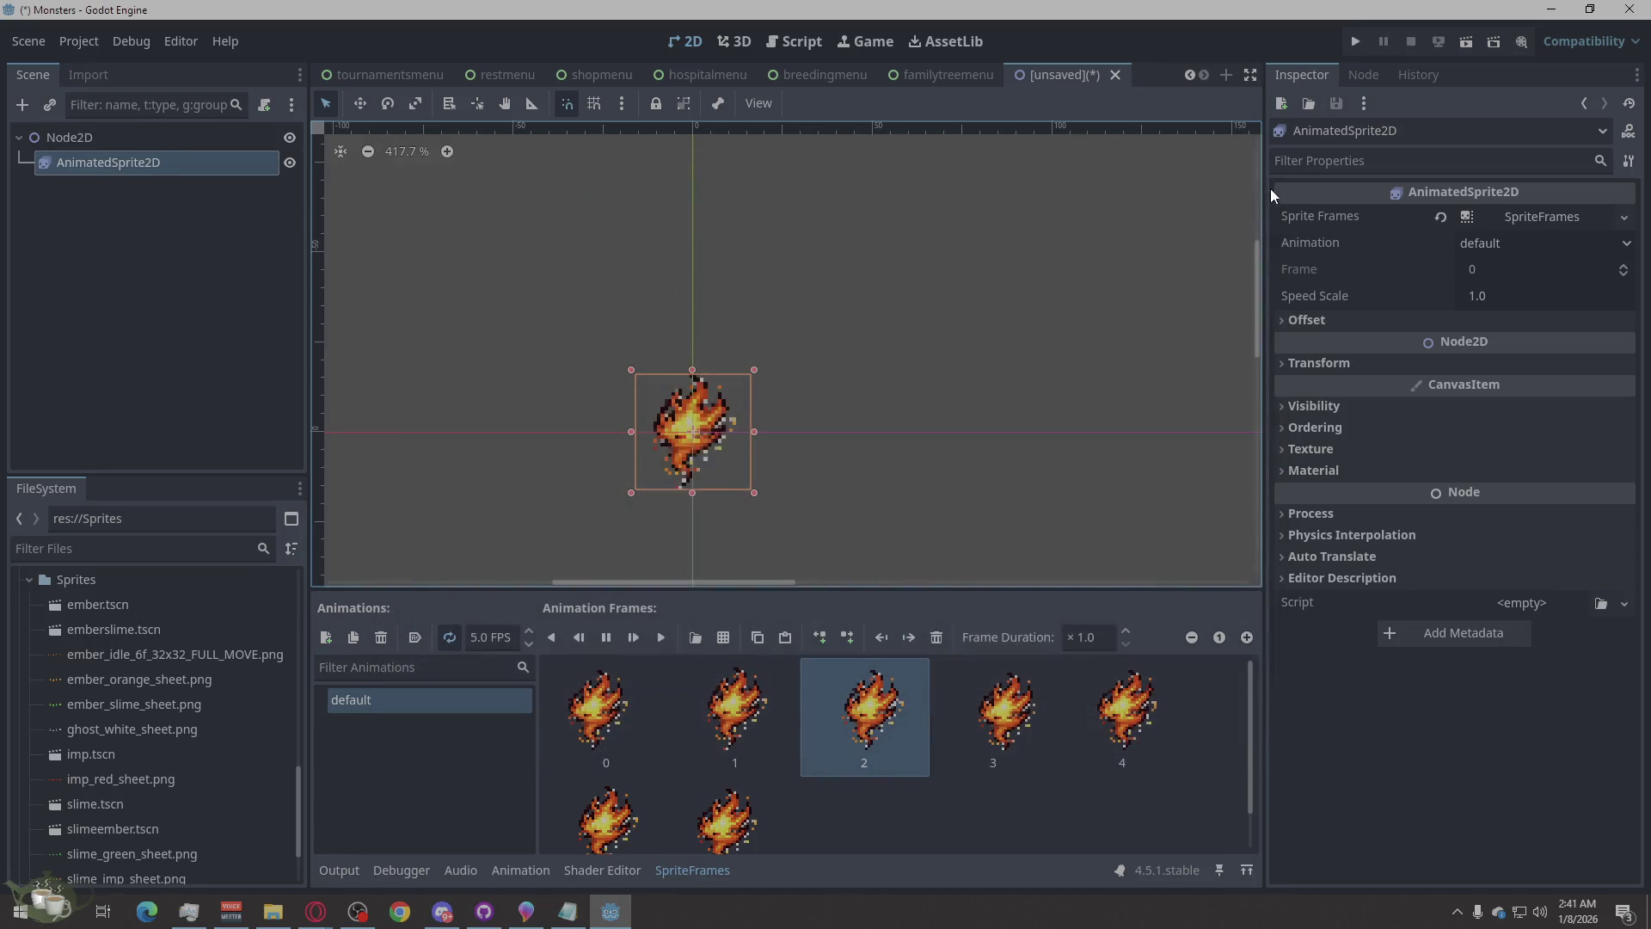
{"action": "left_click", "coordinate": [944, 436]}
{"action": "scroll", "coordinate": [680, 571], "scroll_direction": "down", "scroll_amount": 4}
{"action": "left_click", "coordinate": [956, 70]}
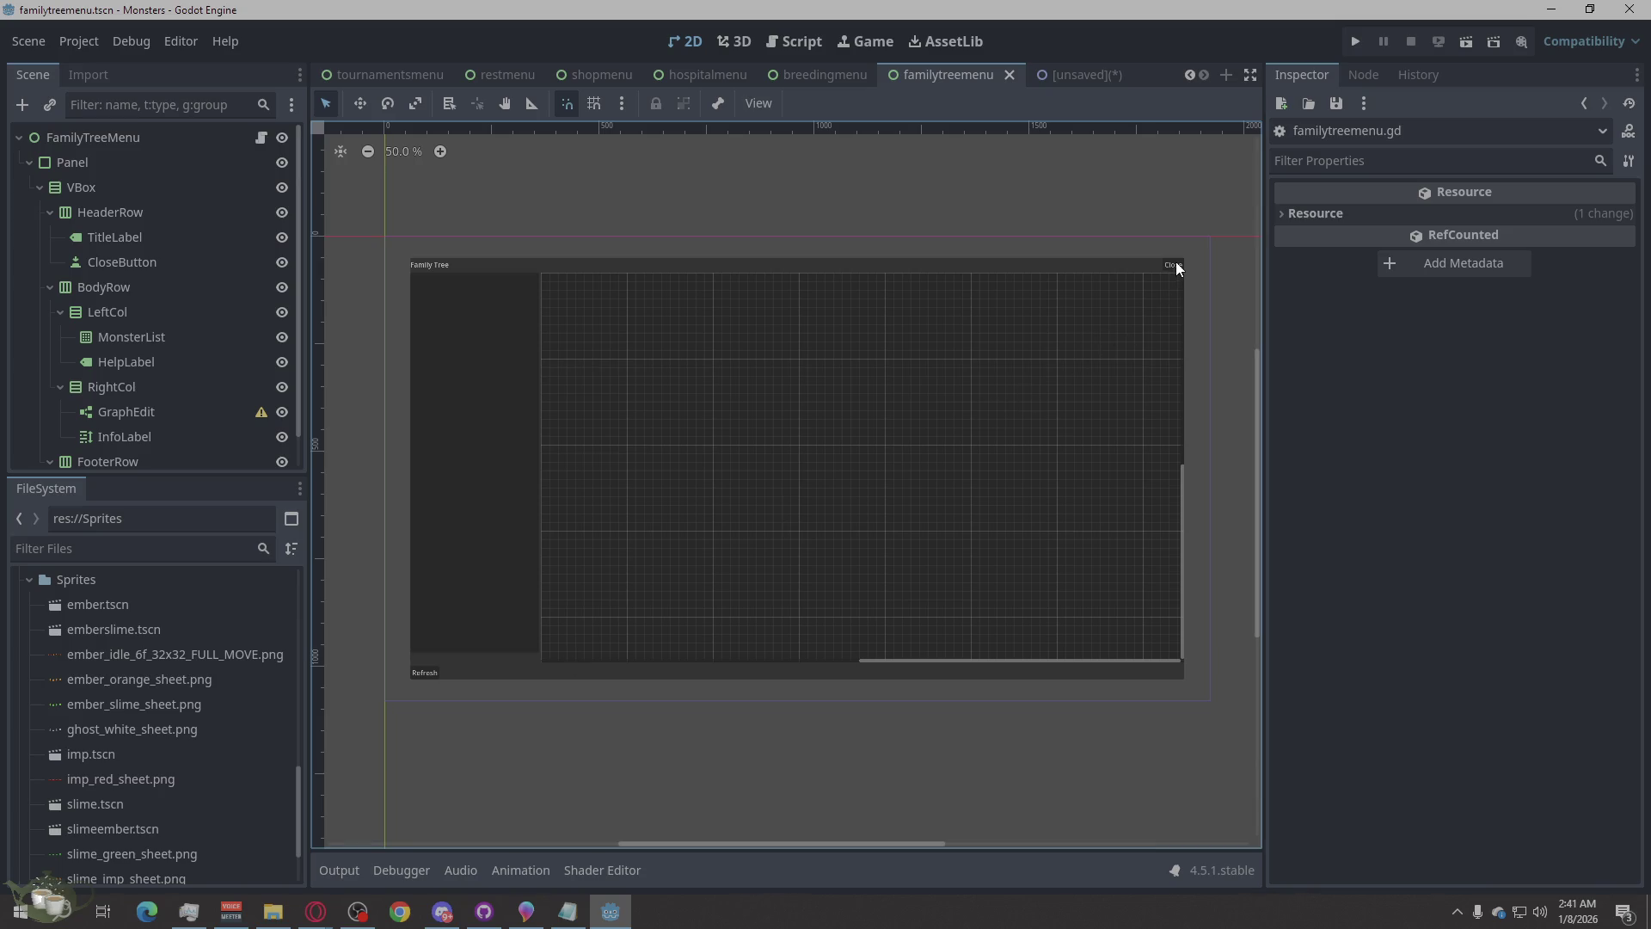
{"action": "left_click", "coordinate": [1113, 77]}
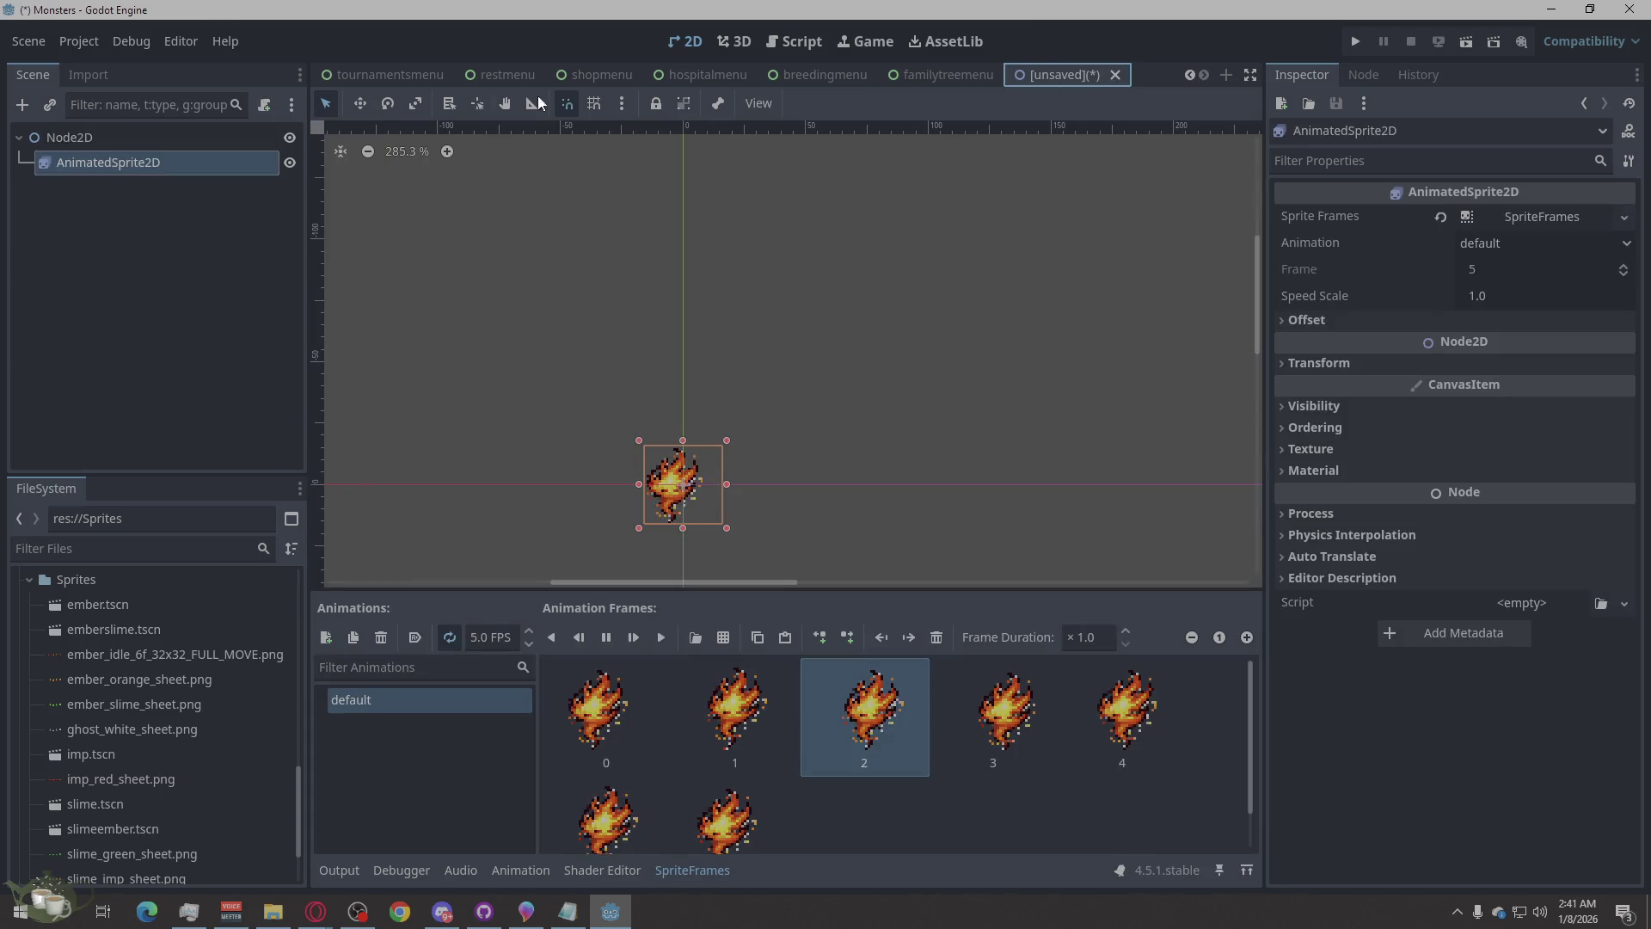
{"action": "scroll", "coordinate": [529, 66], "scroll_direction": "up", "scroll_amount": 5}
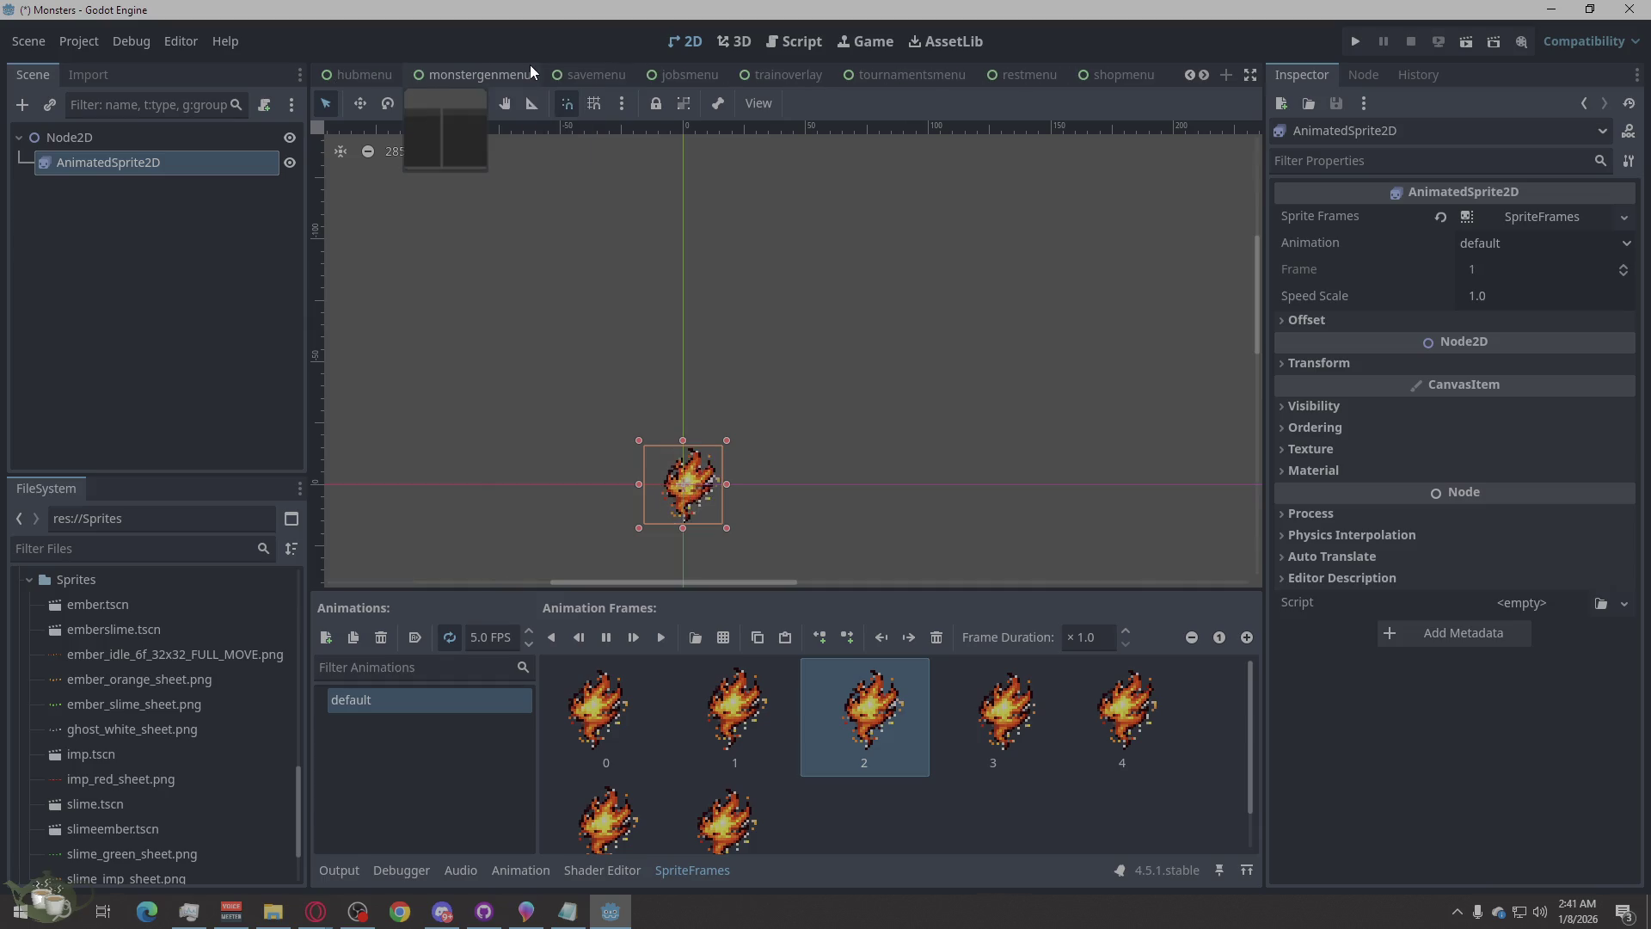
{"action": "scroll", "coordinate": [531, 69], "scroll_direction": "up", "scroll_amount": 4}
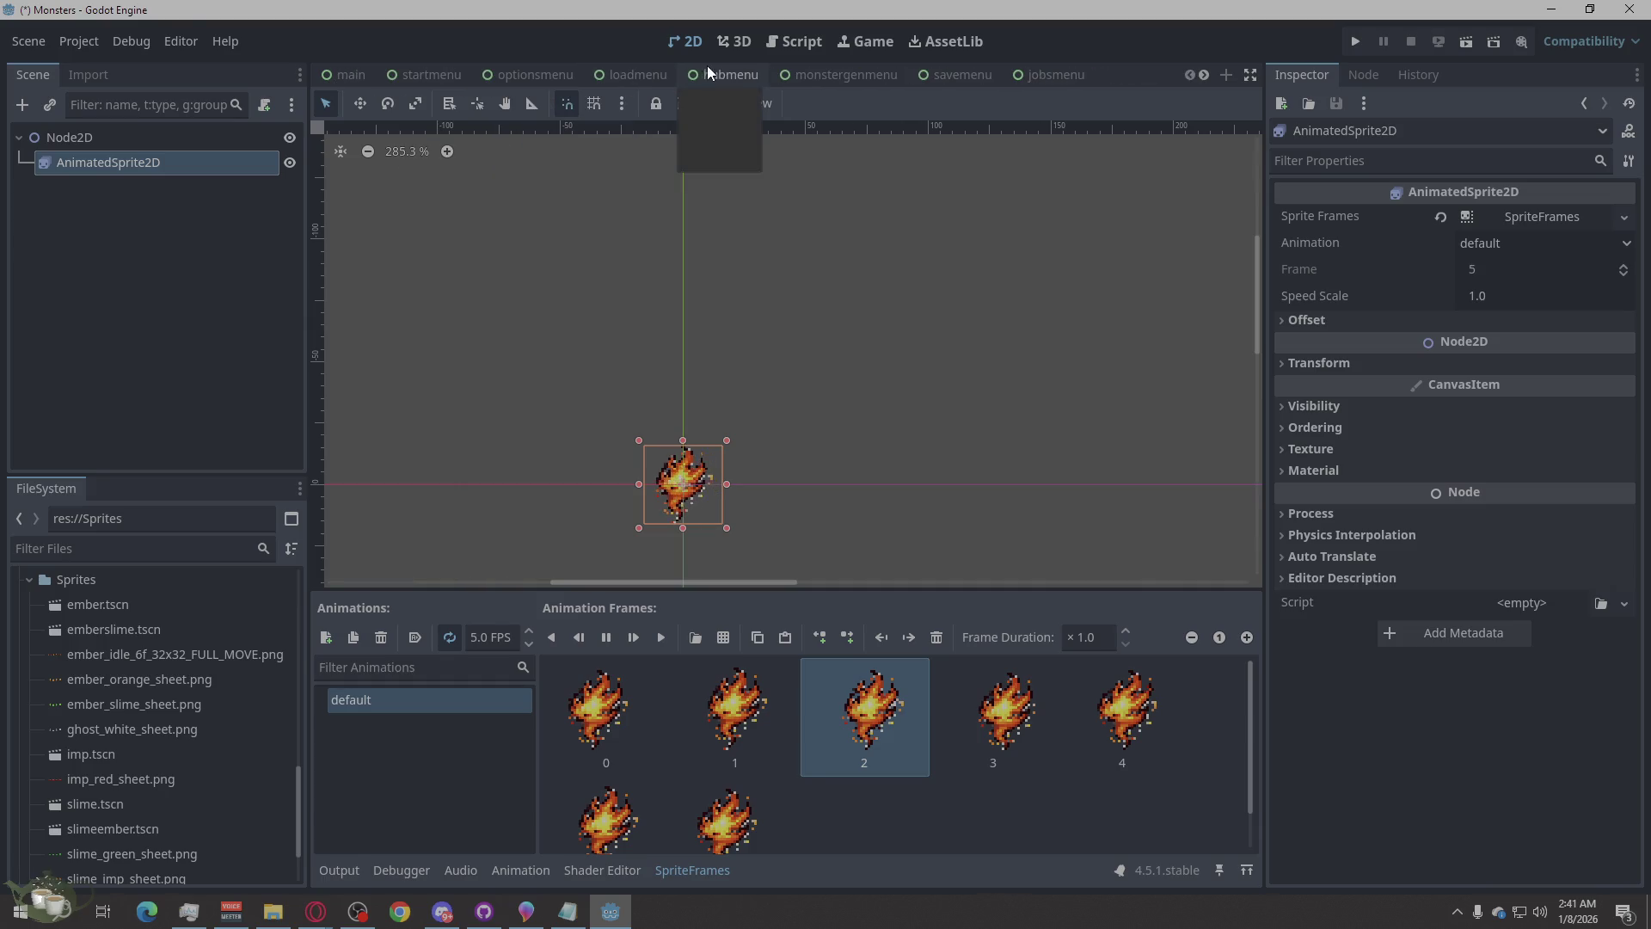
- Bring up the hubmenu scene and import the new ember sprite sheet into the Sprites folder
{"action": "left_click", "coordinate": [709, 72]}
{"action": "left_click", "coordinate": [968, 542]}
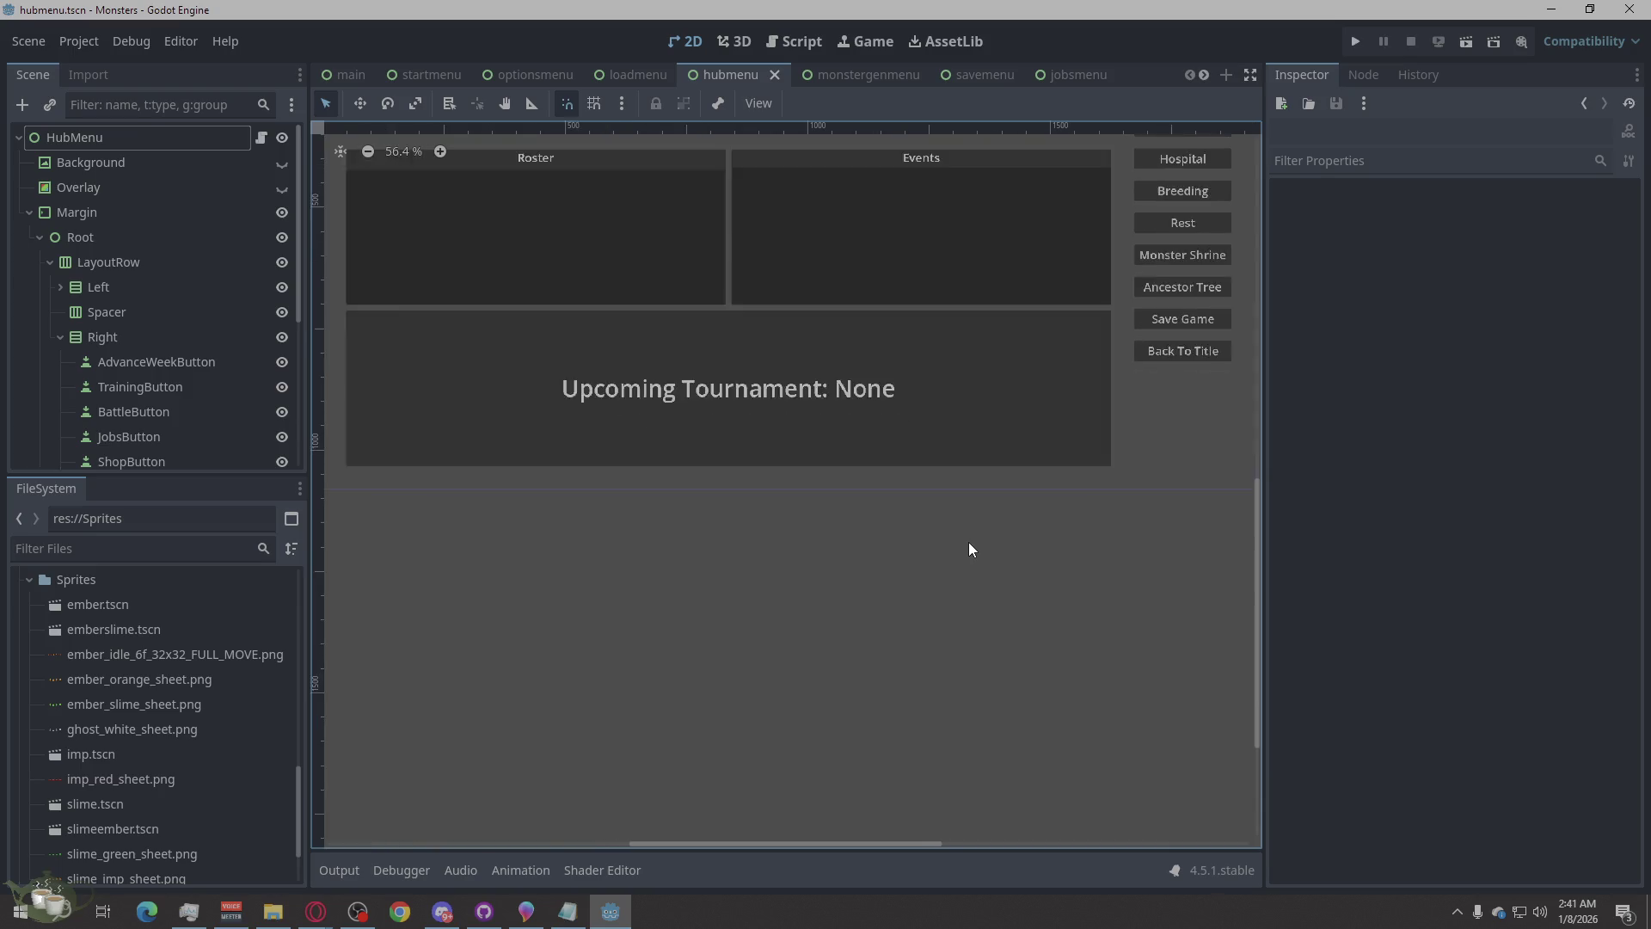
{"action": "scroll", "coordinate": [968, 542], "scroll_direction": "down", "scroll_amount": 3}
{"action": "scroll", "coordinate": [1002, 201], "scroll_direction": "up", "scroll_amount": 3}
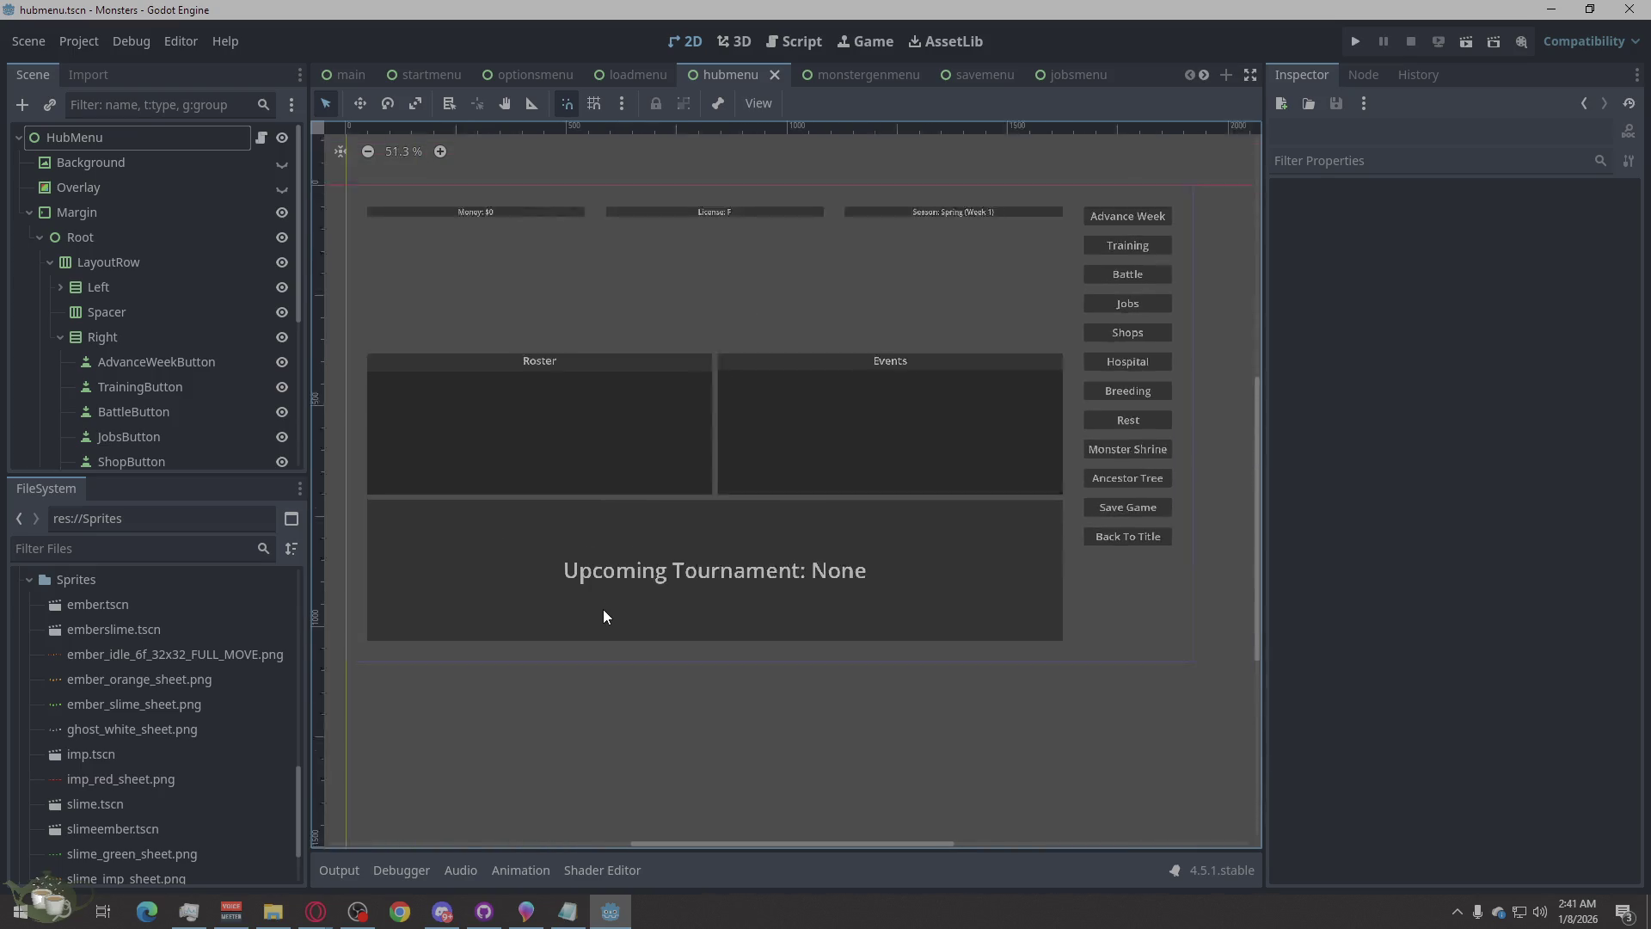
{"action": "scroll", "coordinate": [601, 611], "scroll_direction": "down", "scroll_amount": 1}
{"action": "scroll", "coordinate": [868, 361], "scroll_direction": "up", "scroll_amount": 1}
{"action": "scroll", "coordinate": [847, 378], "scroll_direction": "down", "scroll_amount": 1}
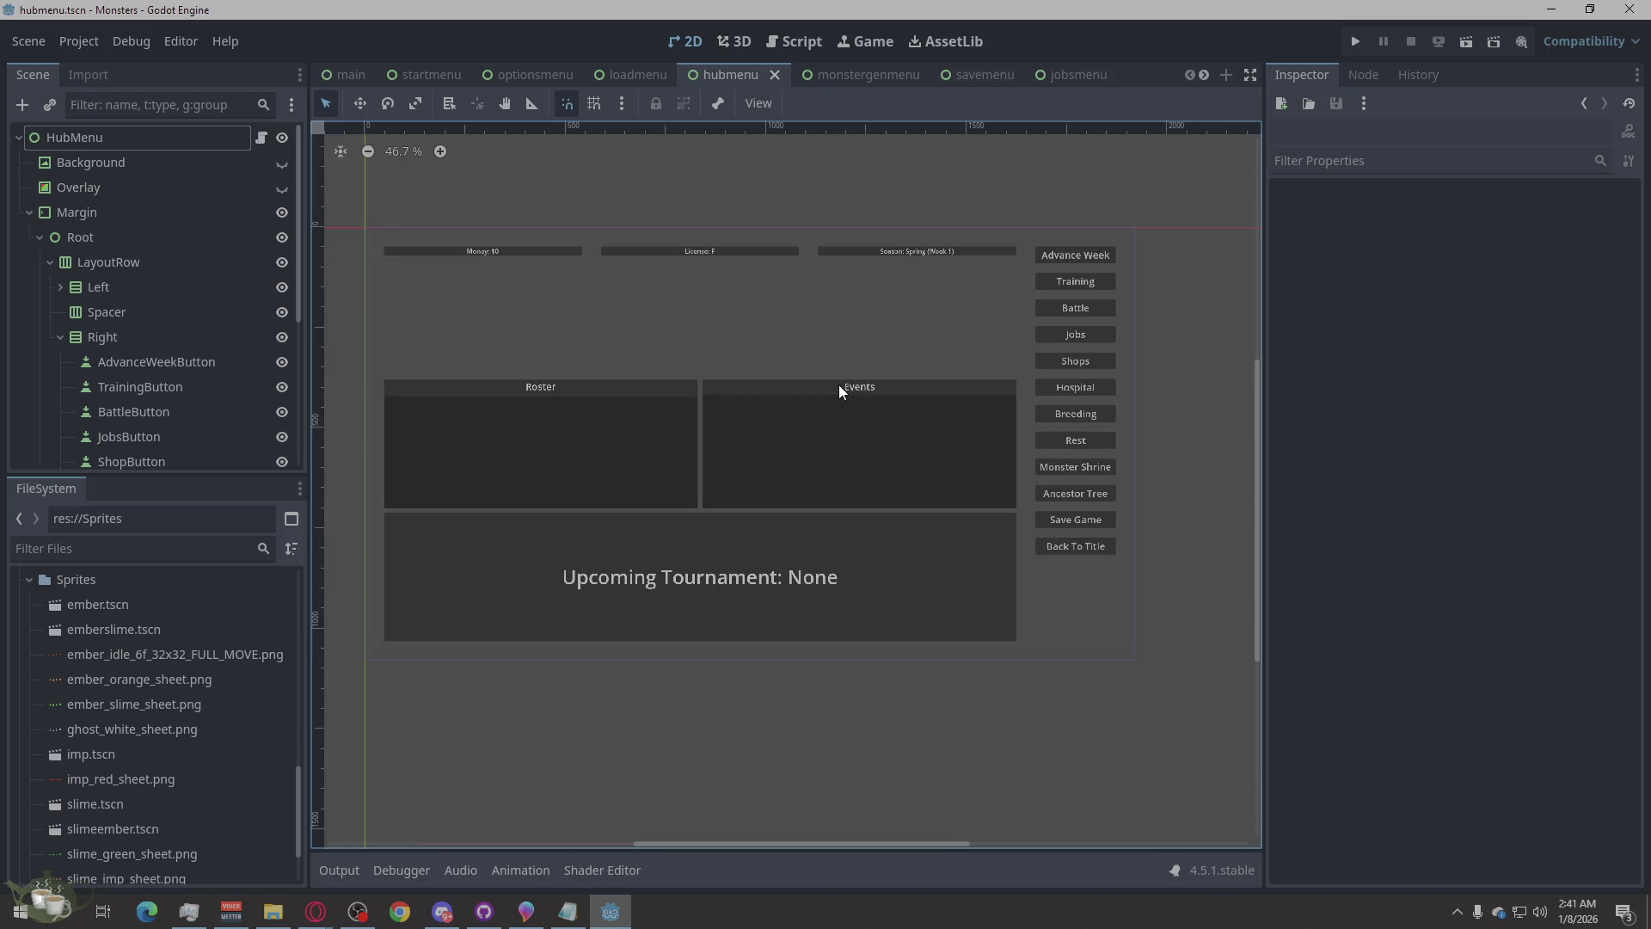
{"action": "scroll", "coordinate": [732, 394], "scroll_direction": "up", "scroll_amount": 1}
{"action": "scroll", "coordinate": [714, 410], "scroll_direction": "down", "scroll_amount": 1}
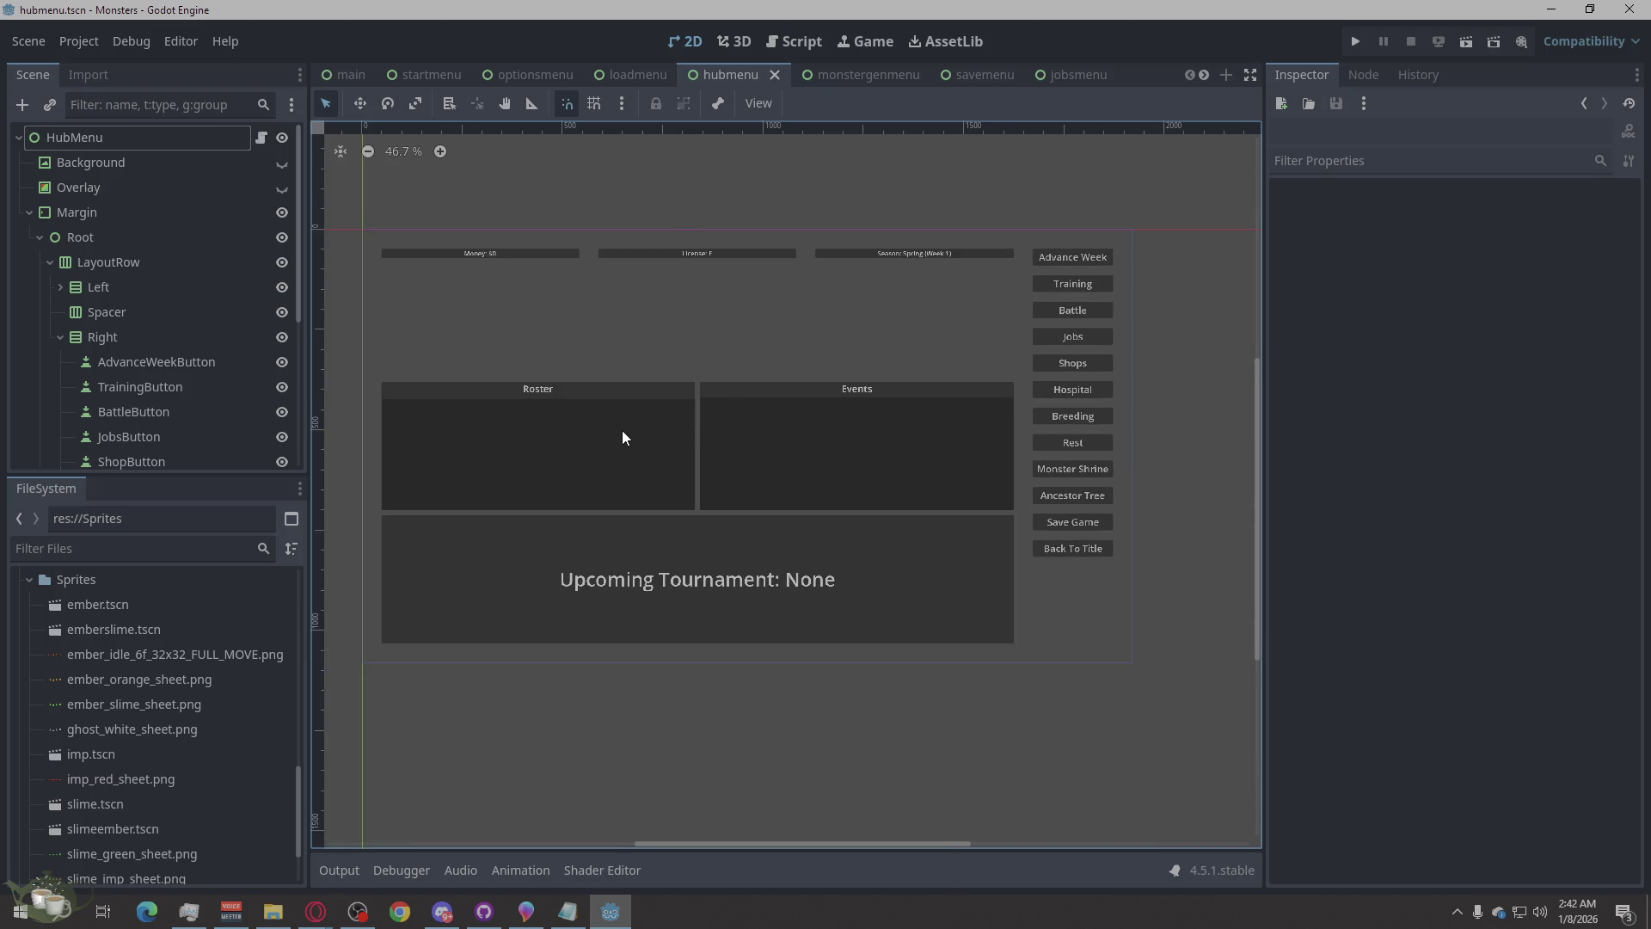
{"action": "scroll", "coordinate": [622, 430], "scroll_direction": "up", "scroll_amount": 1}
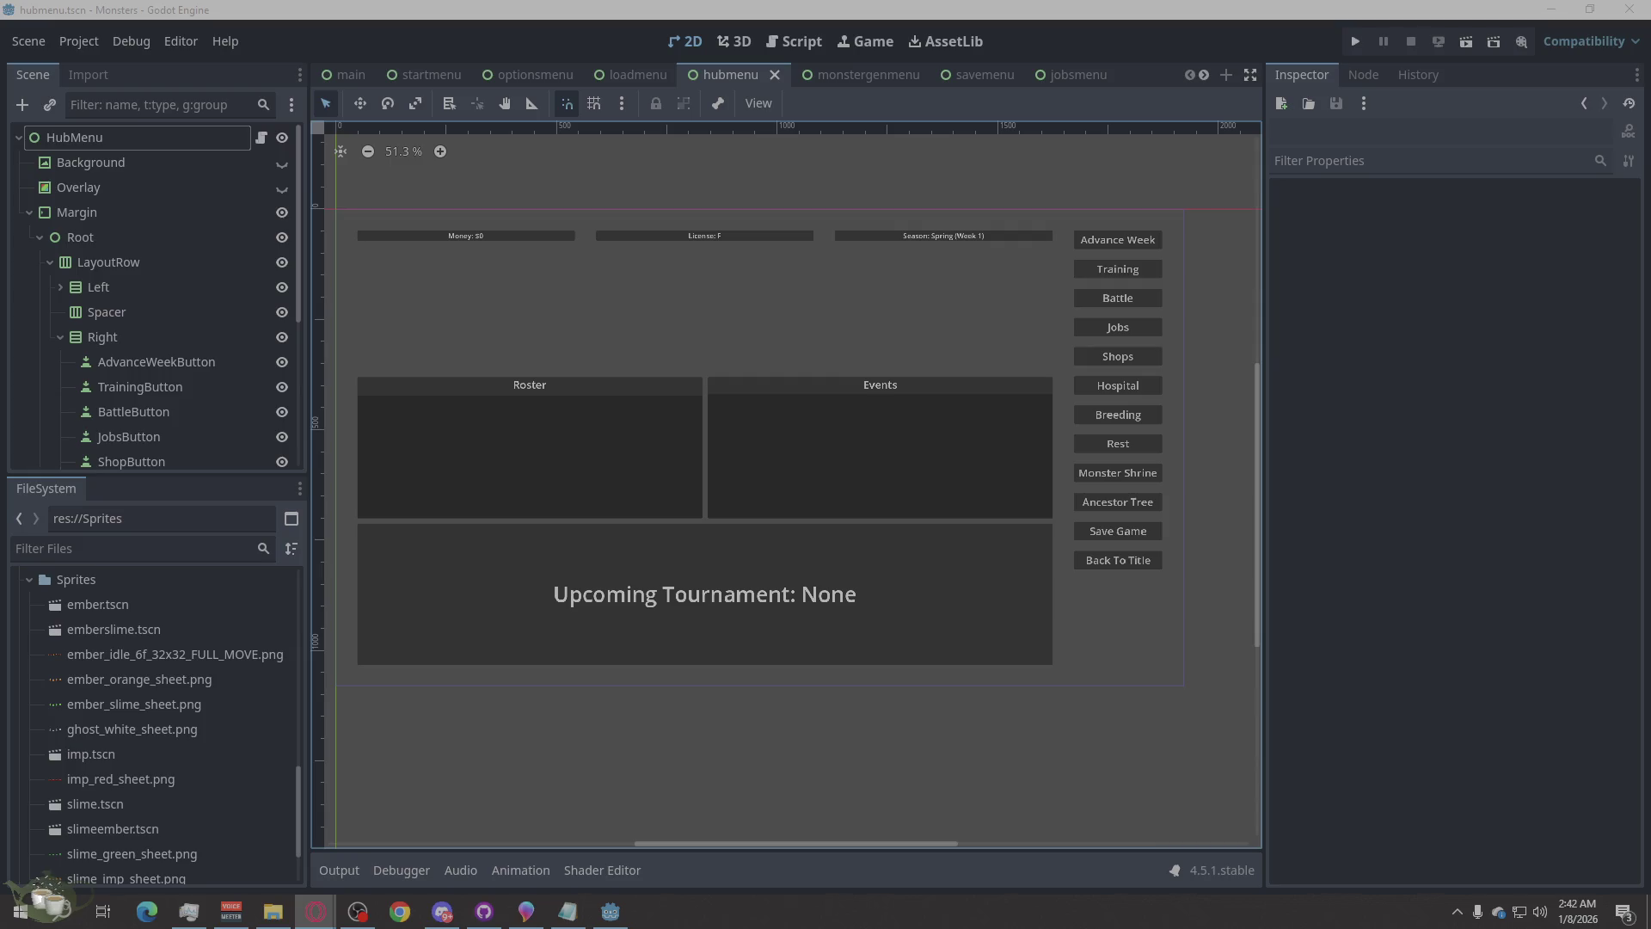
{"action": "left_click_drag", "start_coordinate": [100, 767], "coordinate": [101, 711]}
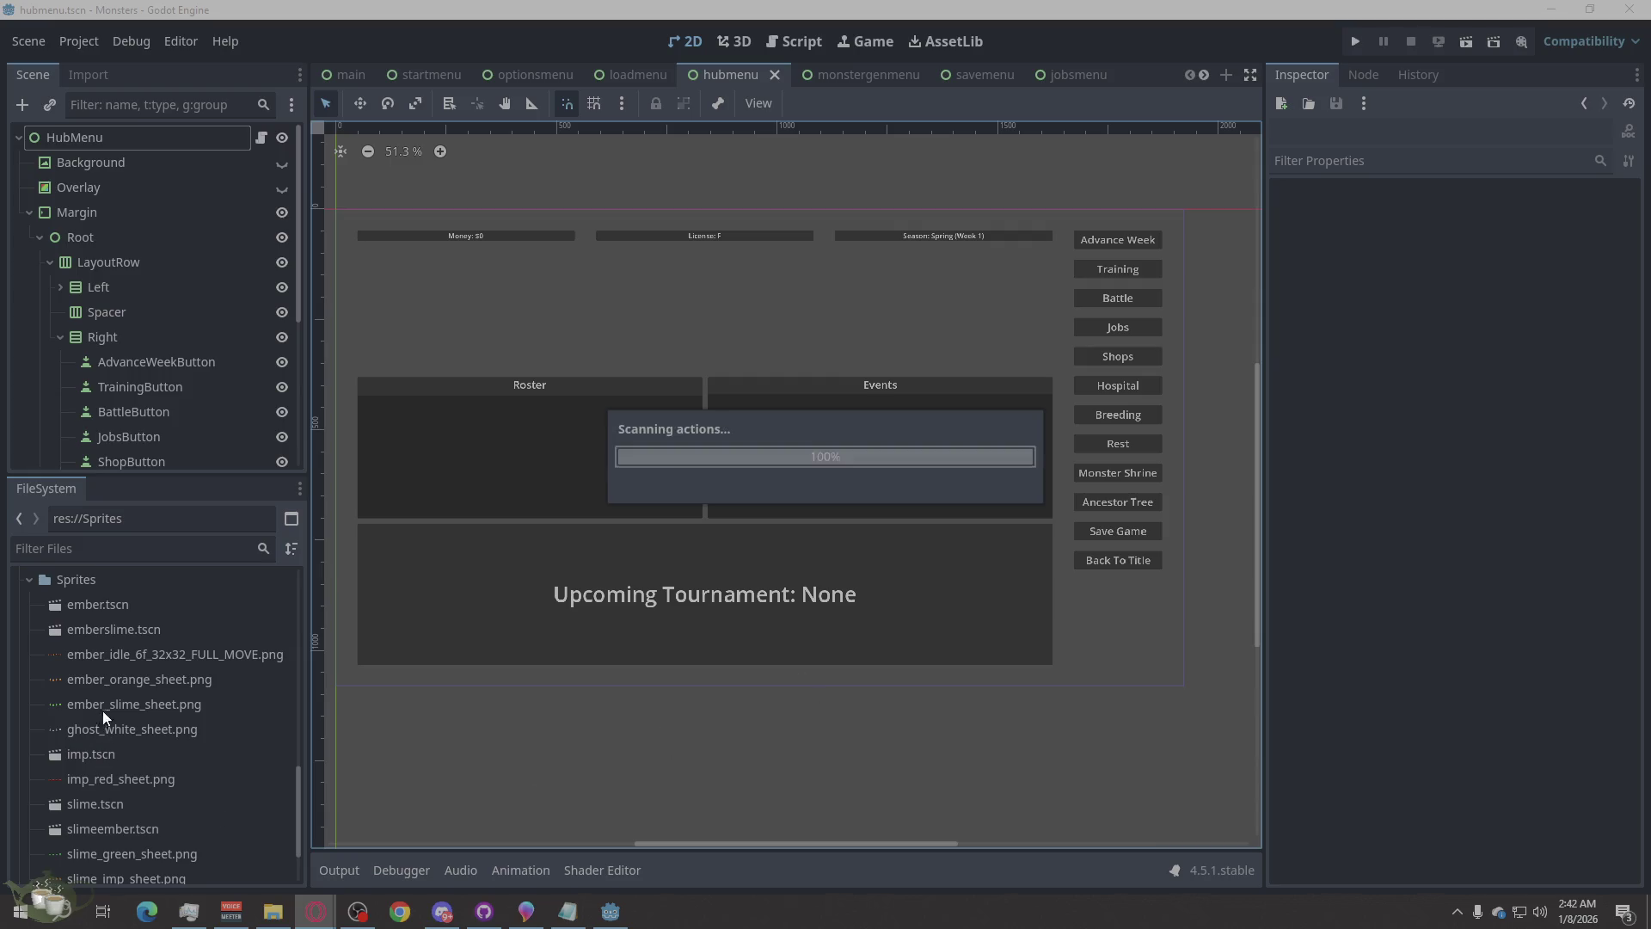
- Delete the old ember_idle_6f_32x32_FULL_MOVE.png sprite sheet from the Sprites folder
{"action": "right_click", "coordinate": [205, 653]}
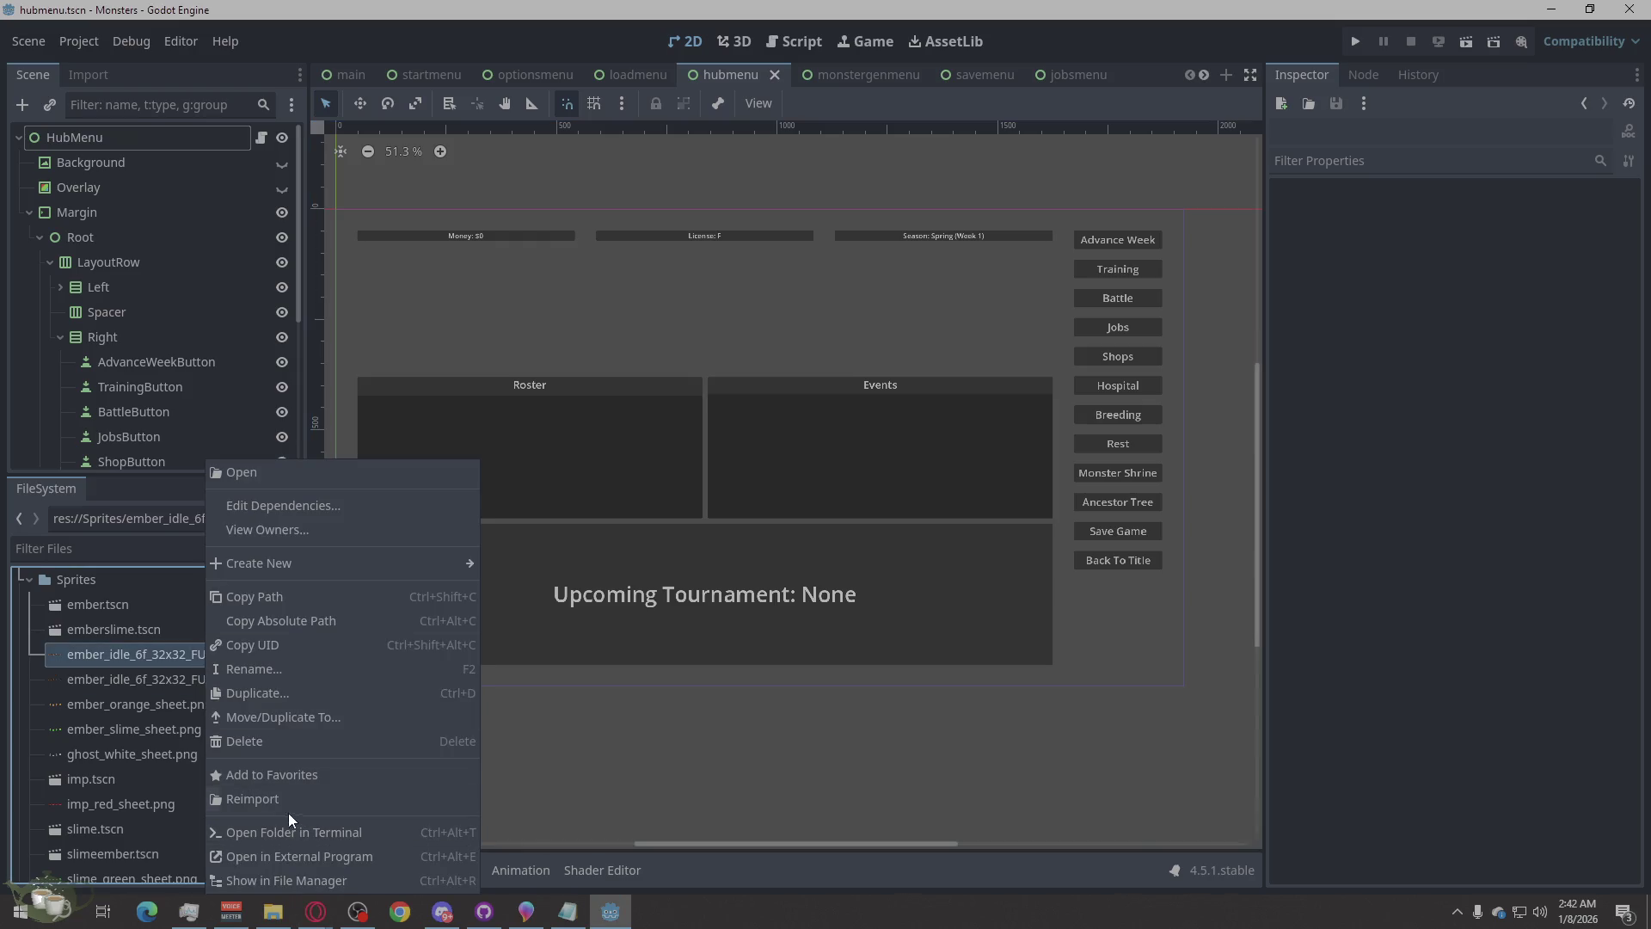
{"action": "left_click", "coordinate": [284, 741]}
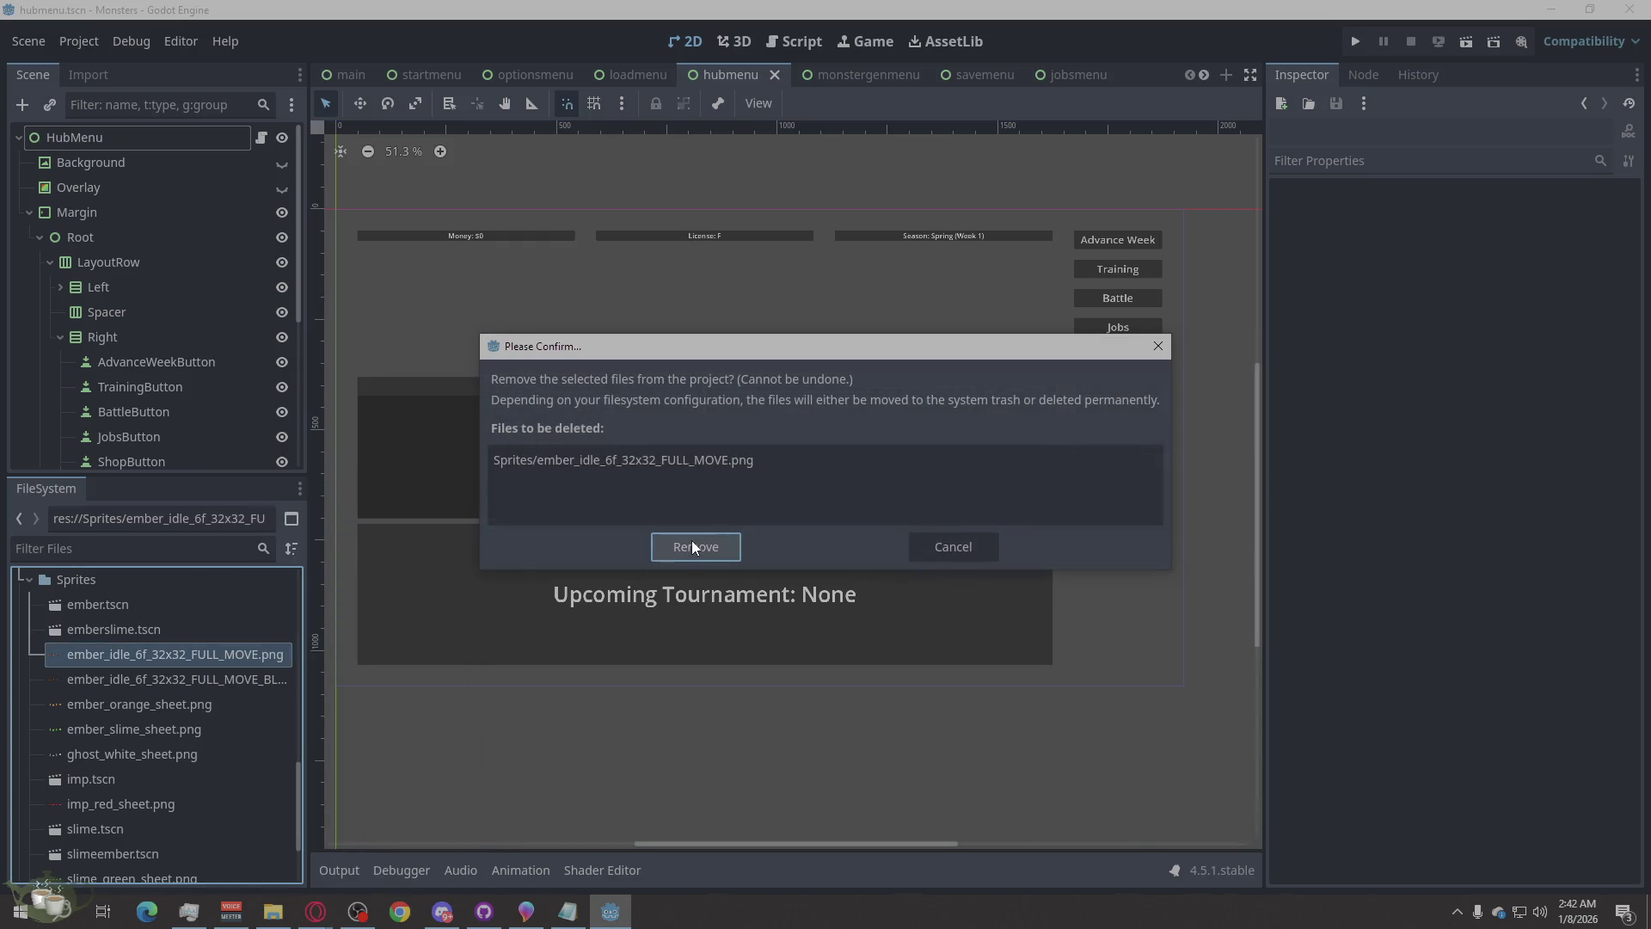
{"action": "left_click", "coordinate": [692, 540]}
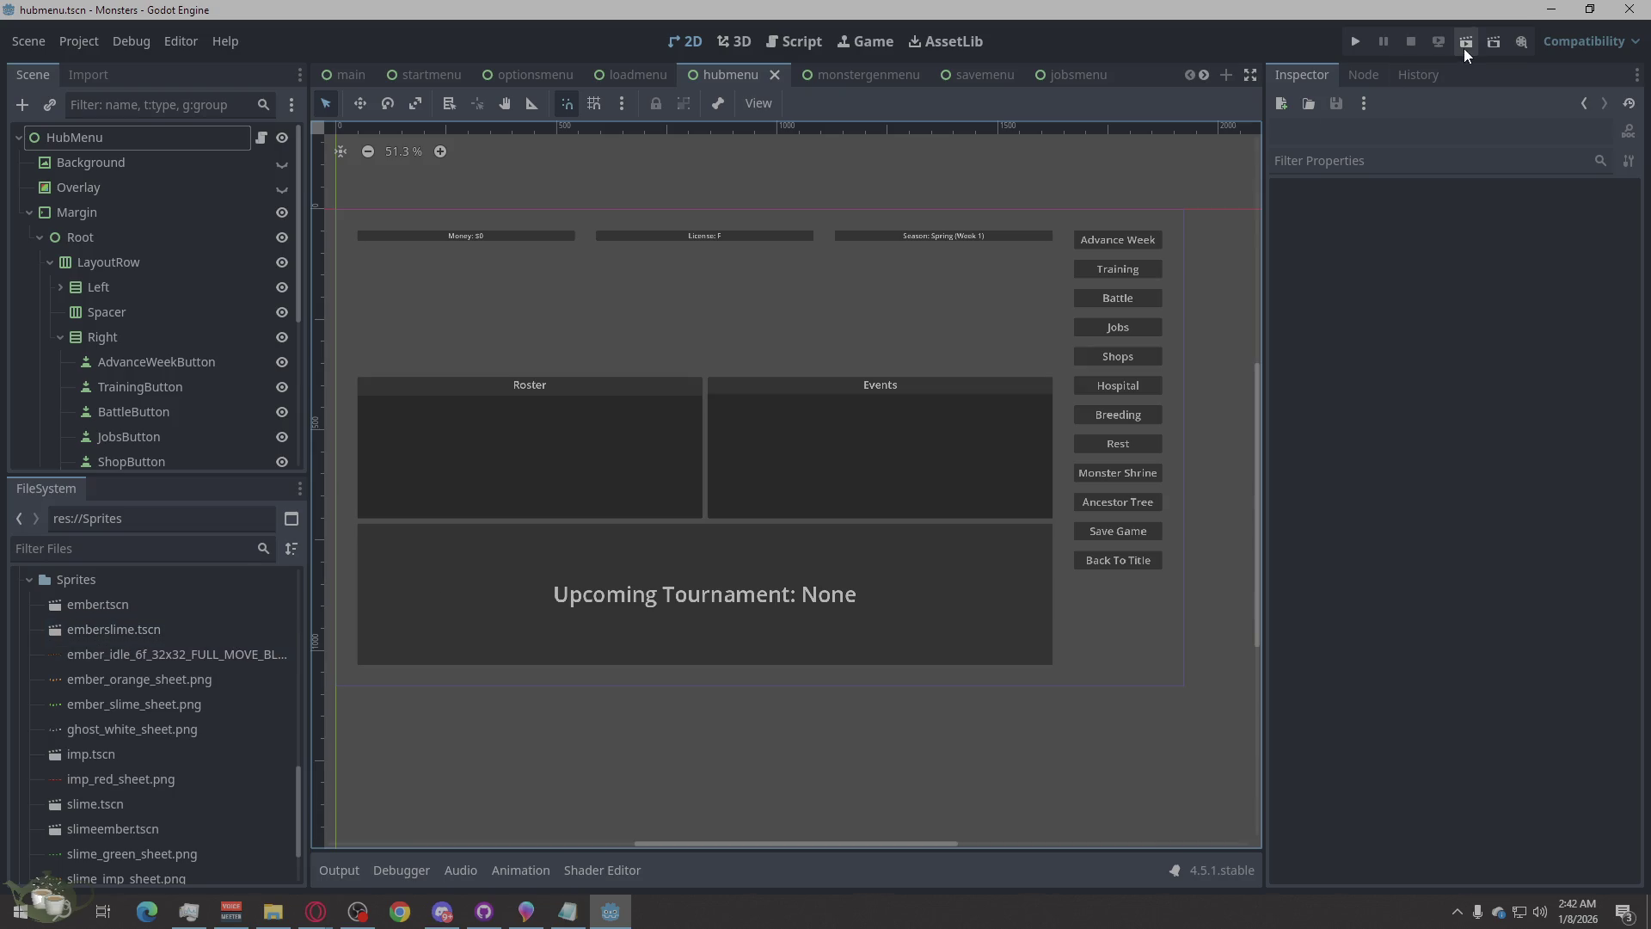
- Switch to the unsaved AnimatedSprite2D scene and select its first animation frame
{"action": "left_click", "coordinate": [1204, 75]}
{"action": "left_click", "coordinate": [1205, 77]}
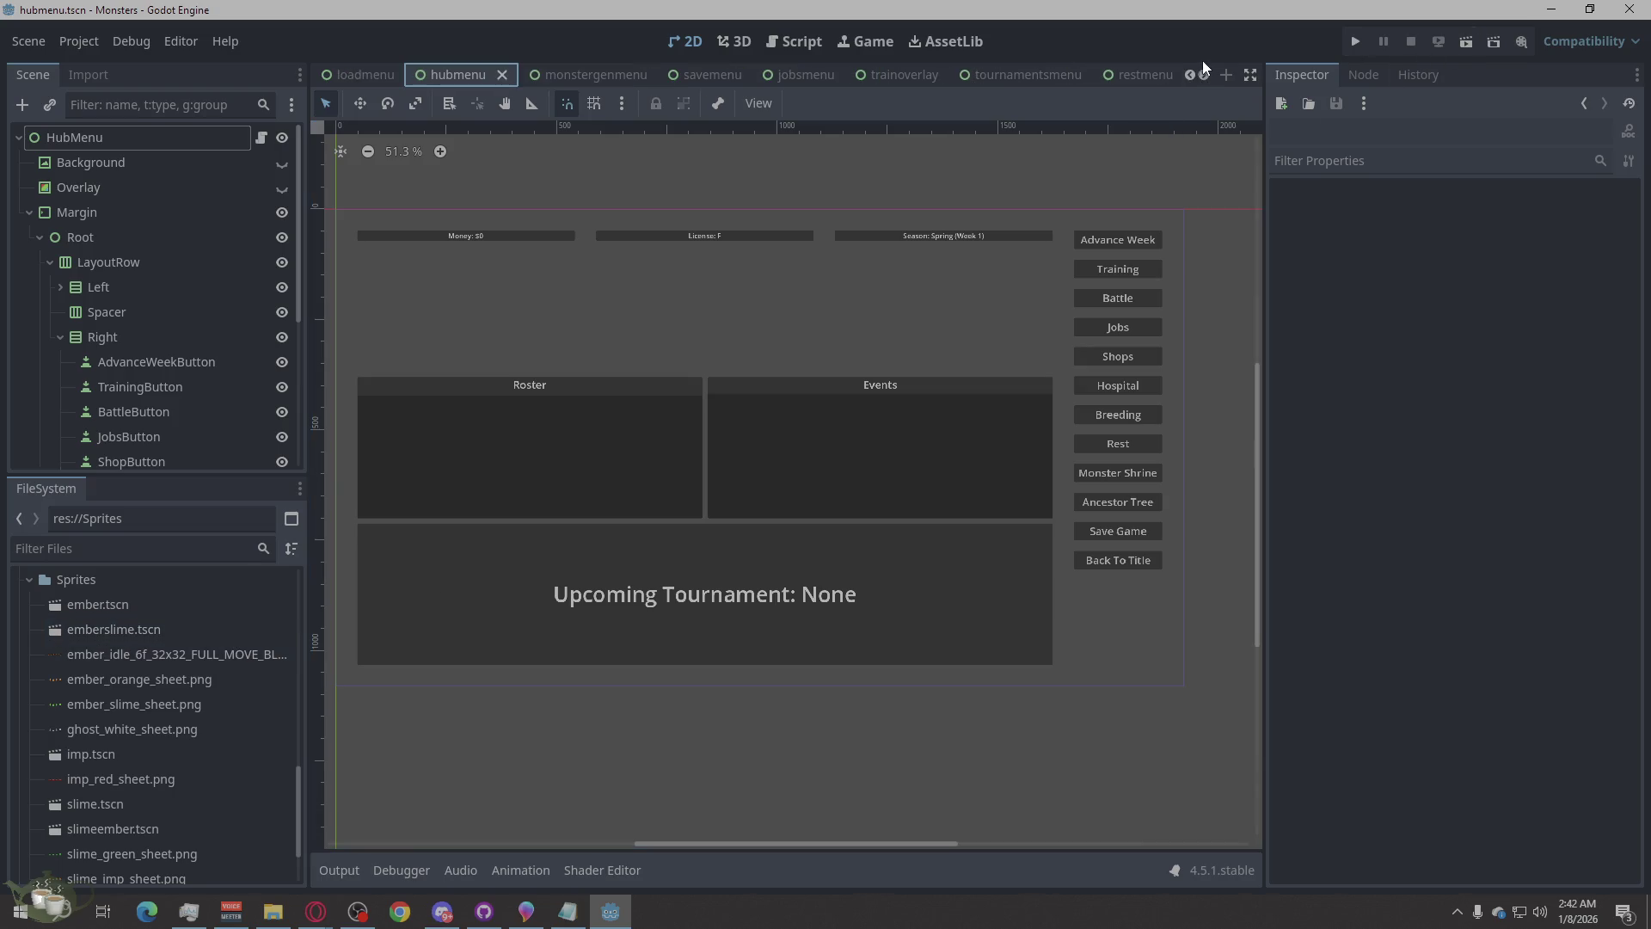
{"action": "left_click", "coordinate": [1204, 72]}
{"action": "left_click", "coordinate": [1204, 72]}
{"action": "left_click", "coordinate": [1204, 72]}
{"action": "left_click", "coordinate": [1204, 72]}
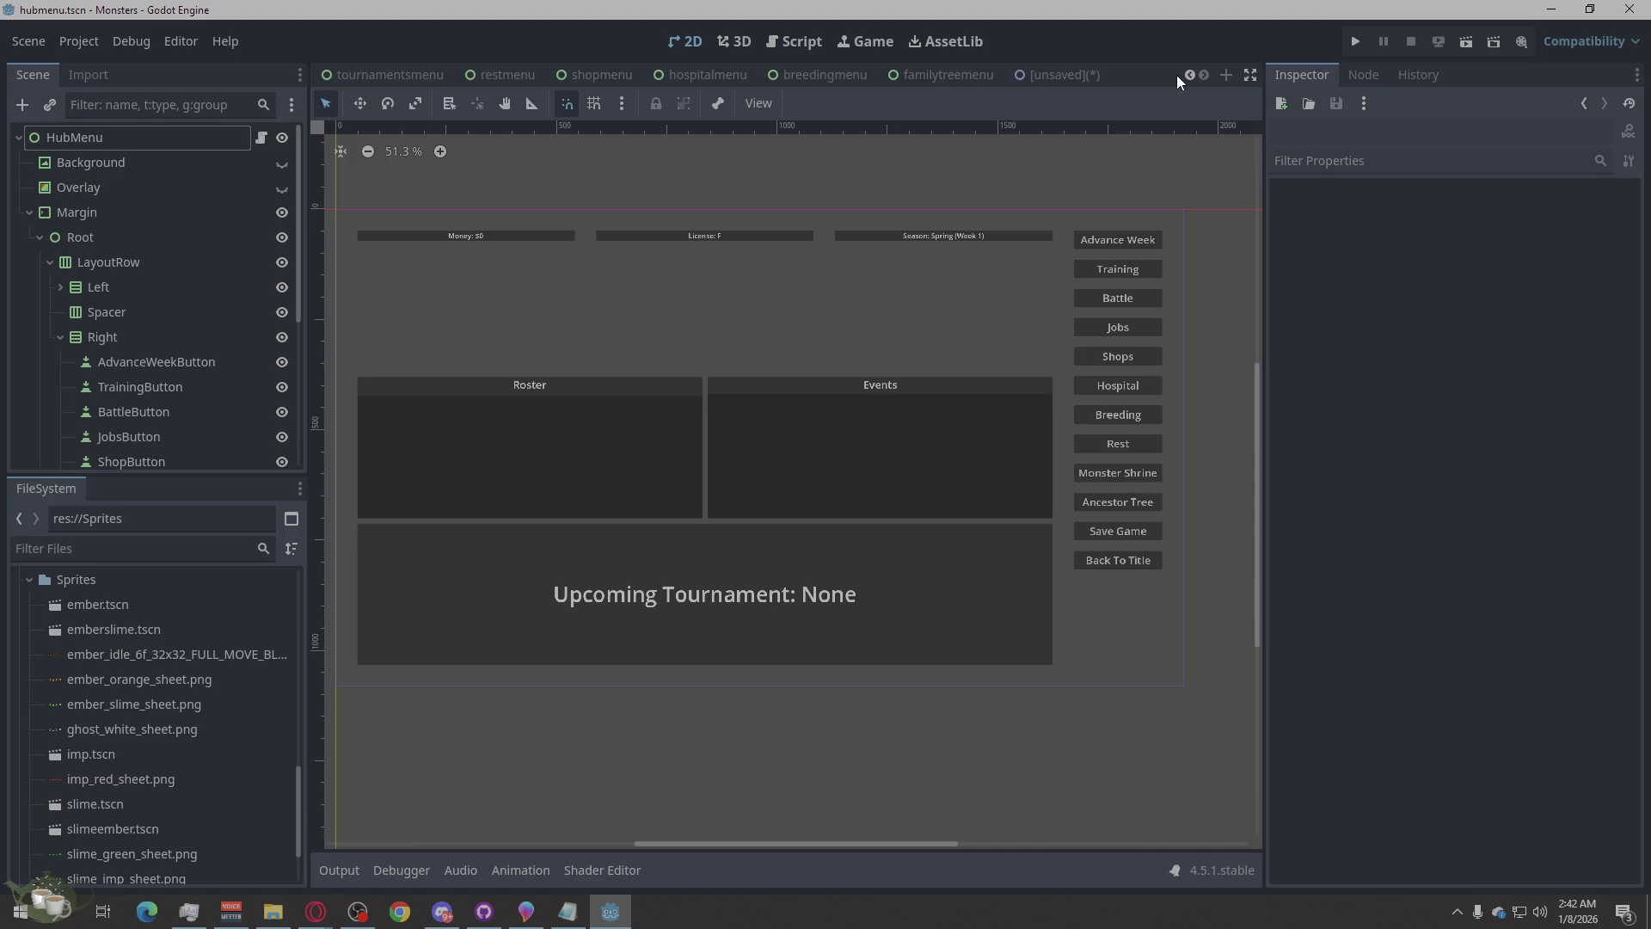
{"action": "left_click", "coordinate": [1060, 70]}
{"action": "left_click", "coordinate": [600, 752]}
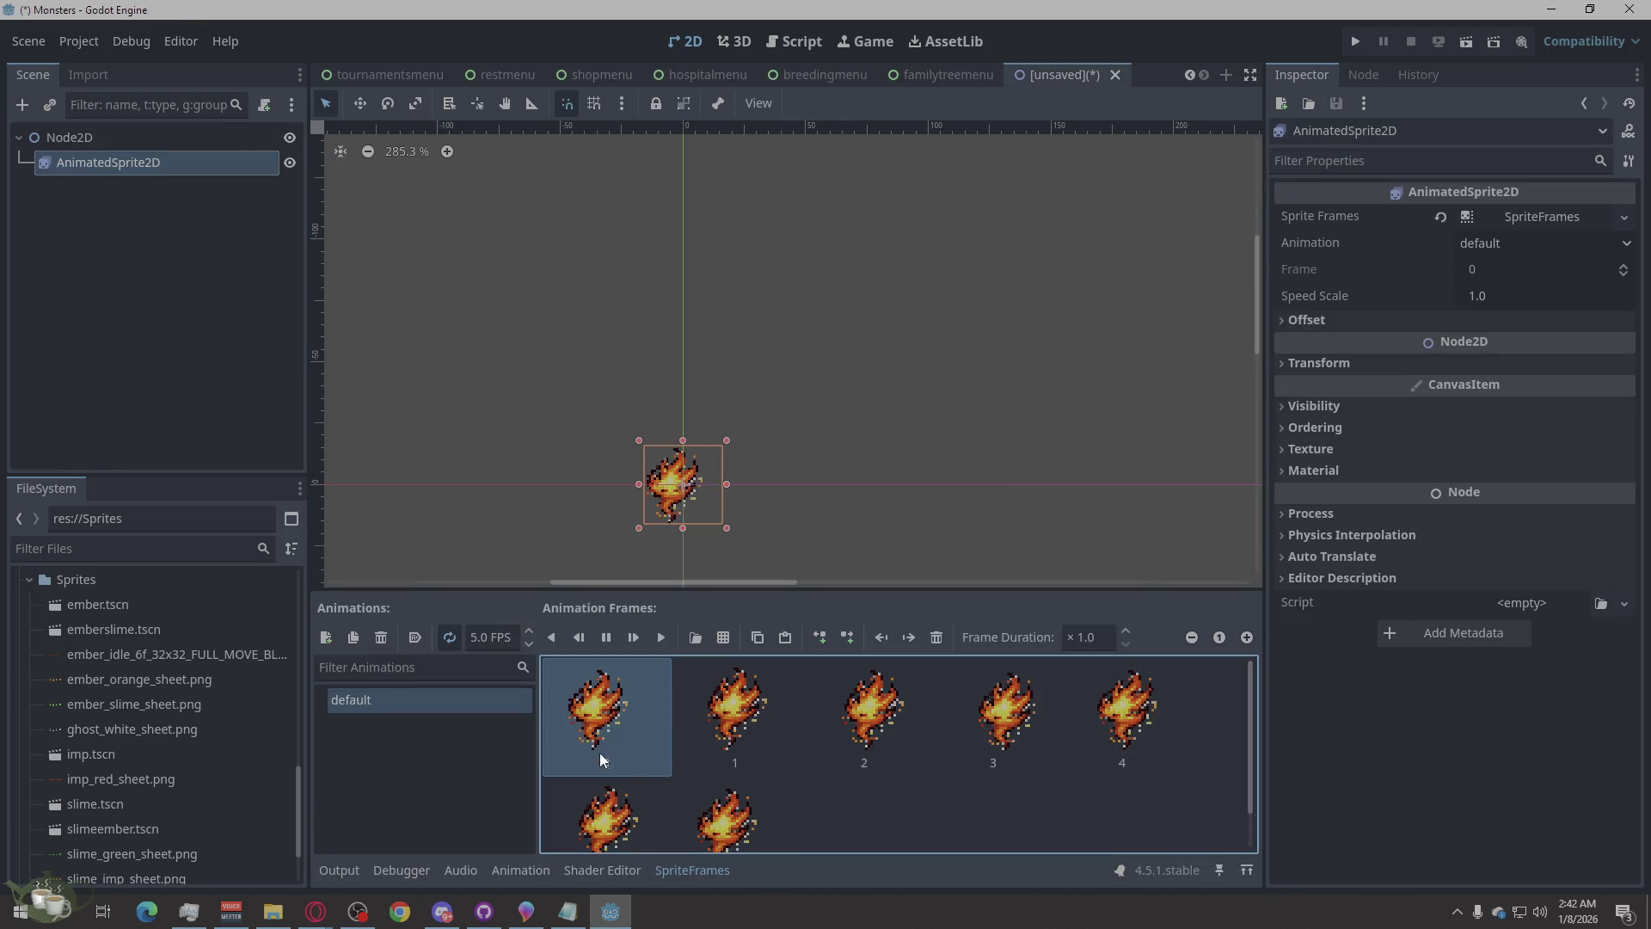
- Replace the old animation frames with six frames sliced from the ember idle sprite sheet
{"action": "left_click", "coordinate": [706, 823], "text": "shift"}
{"action": "key", "text": "Delete"}
{"action": "left_click", "coordinate": [723, 637]}
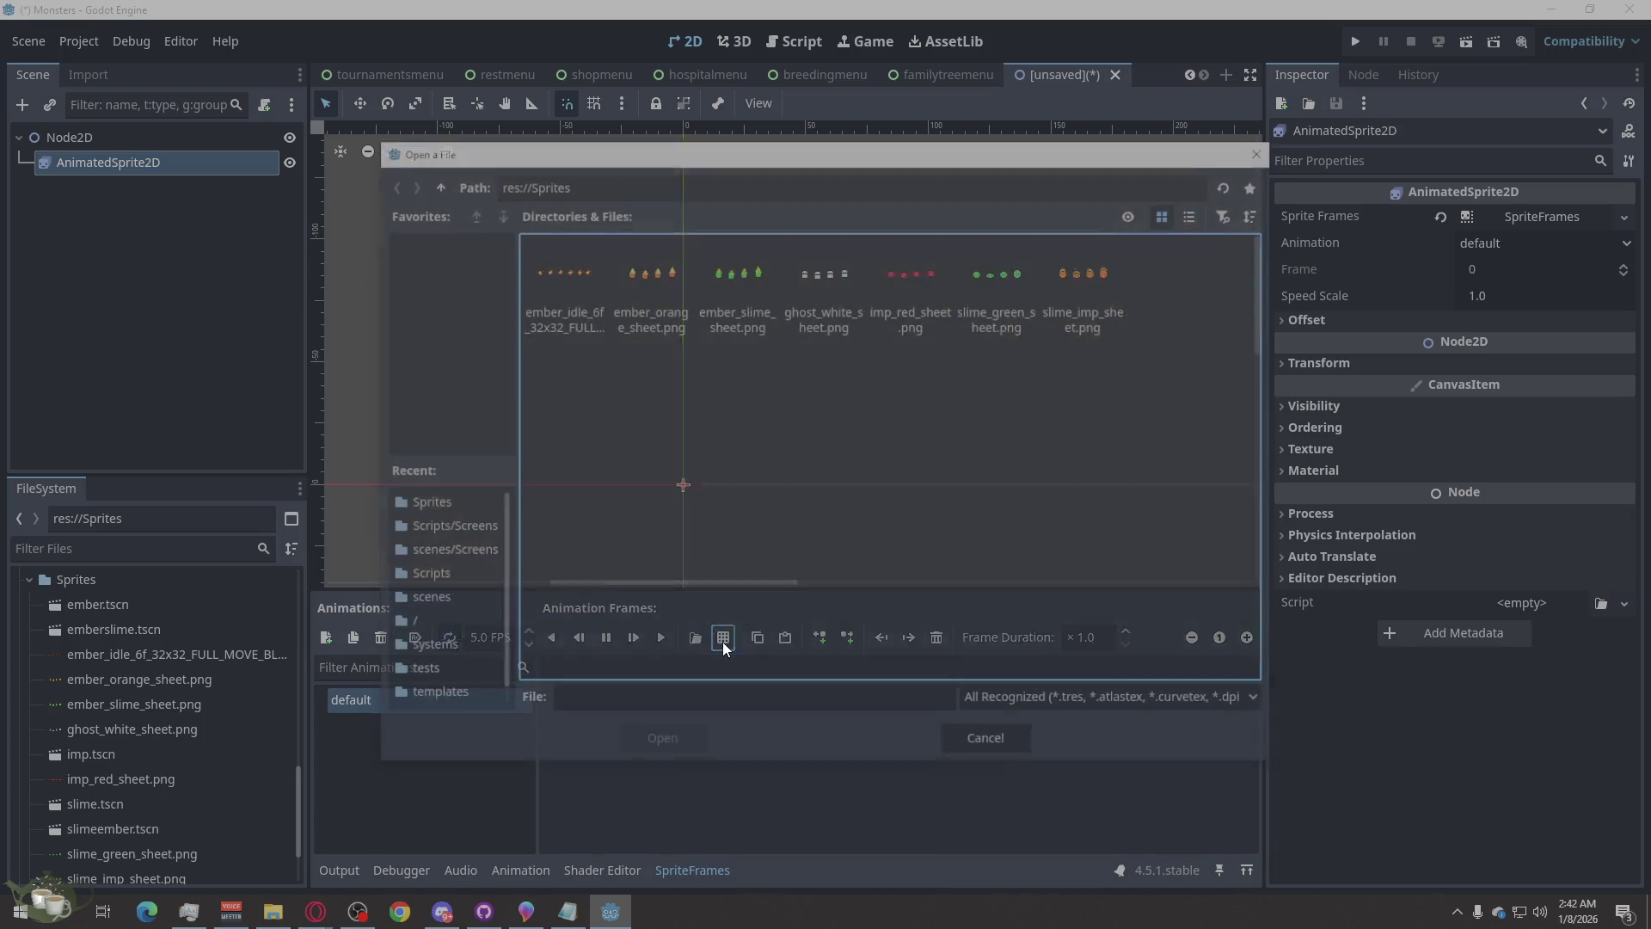
{"action": "double_click", "coordinate": [549, 306]}
{"action": "left_click_drag", "start_coordinate": [676, 467], "coordinate": [744, 462]}
{"action": "left_click", "coordinate": [824, 461]}
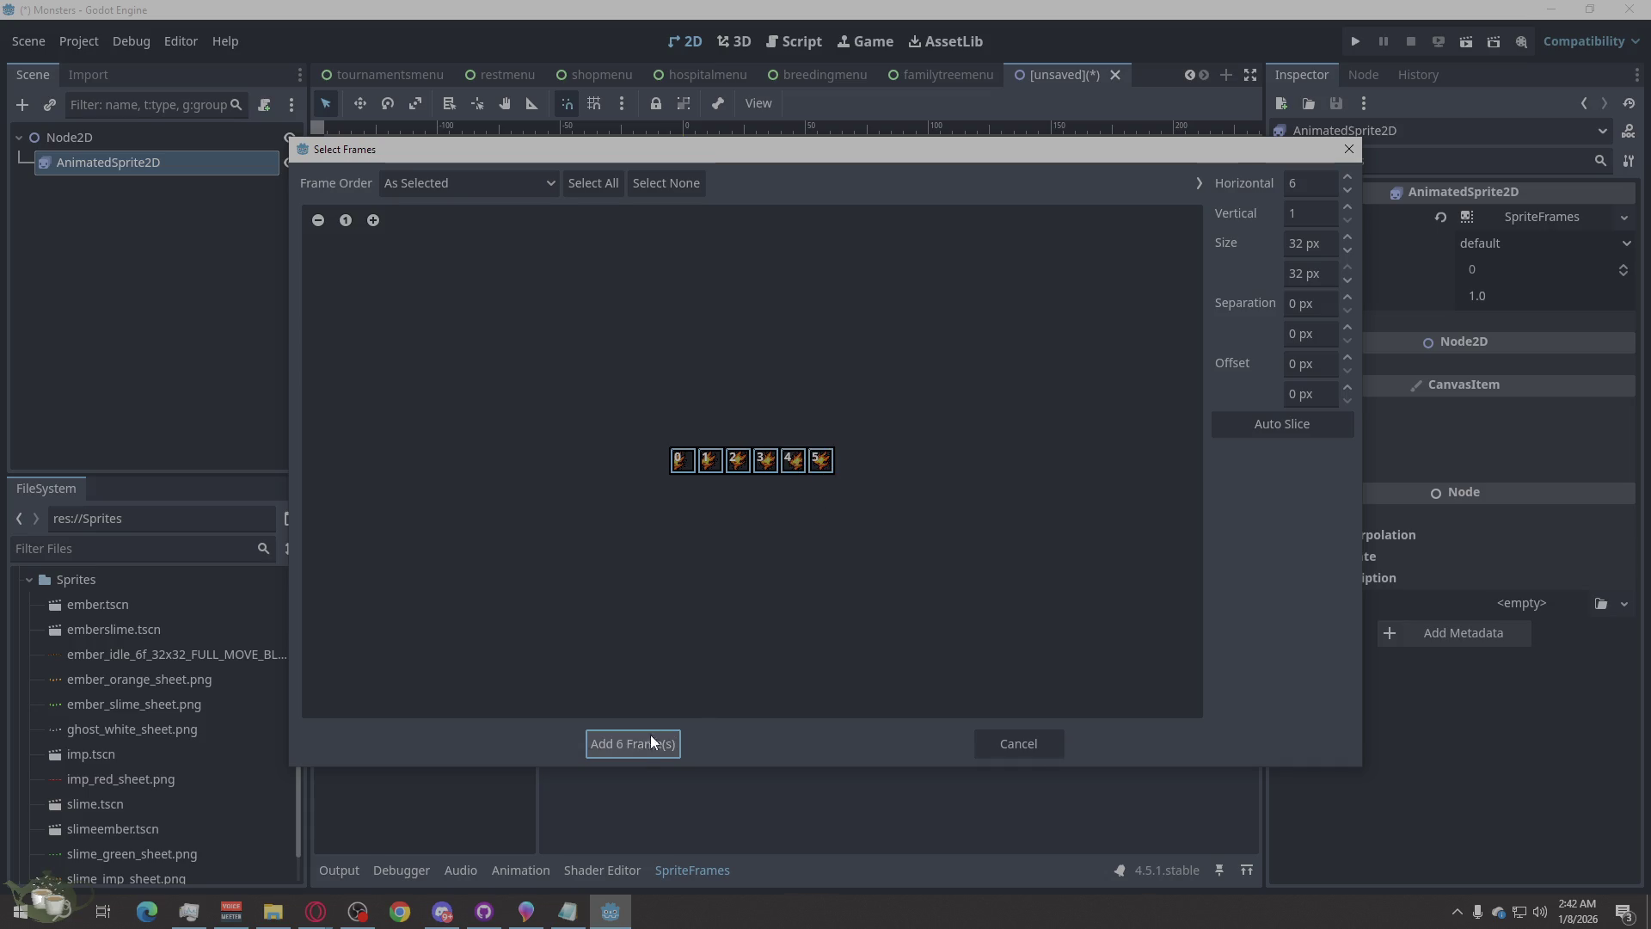
{"action": "left_click", "coordinate": [637, 743]}
- Reselect the ember sprite node, cancelling an accidental node deletion
{"action": "left_click", "coordinate": [883, 526]}
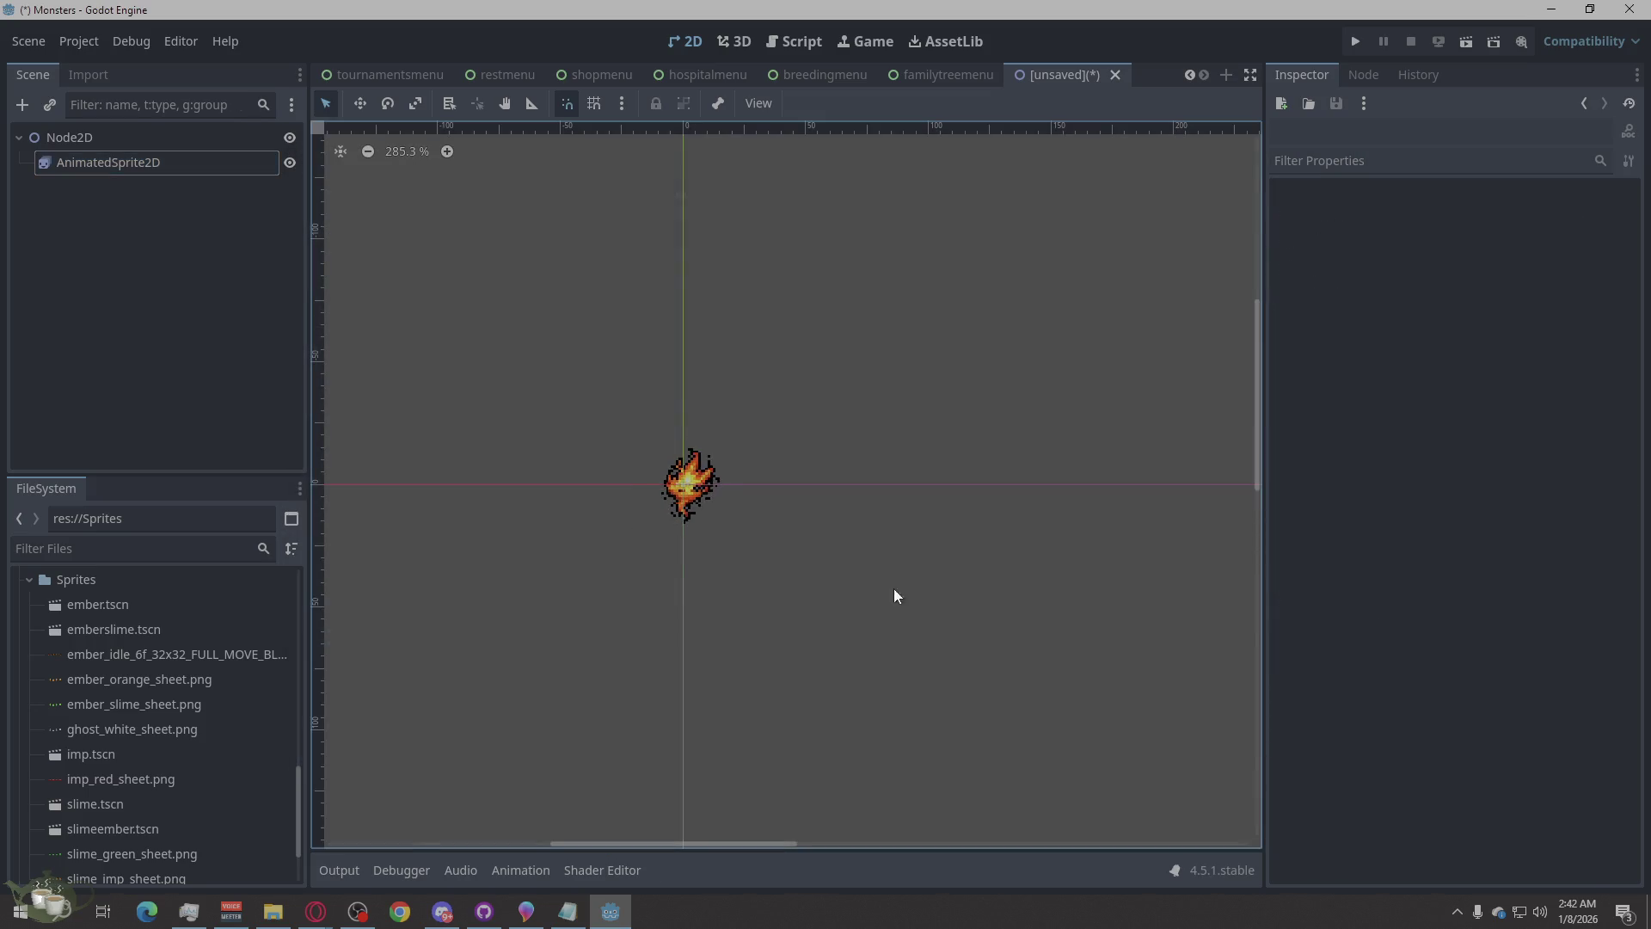
{"action": "left_click", "coordinate": [675, 504]}
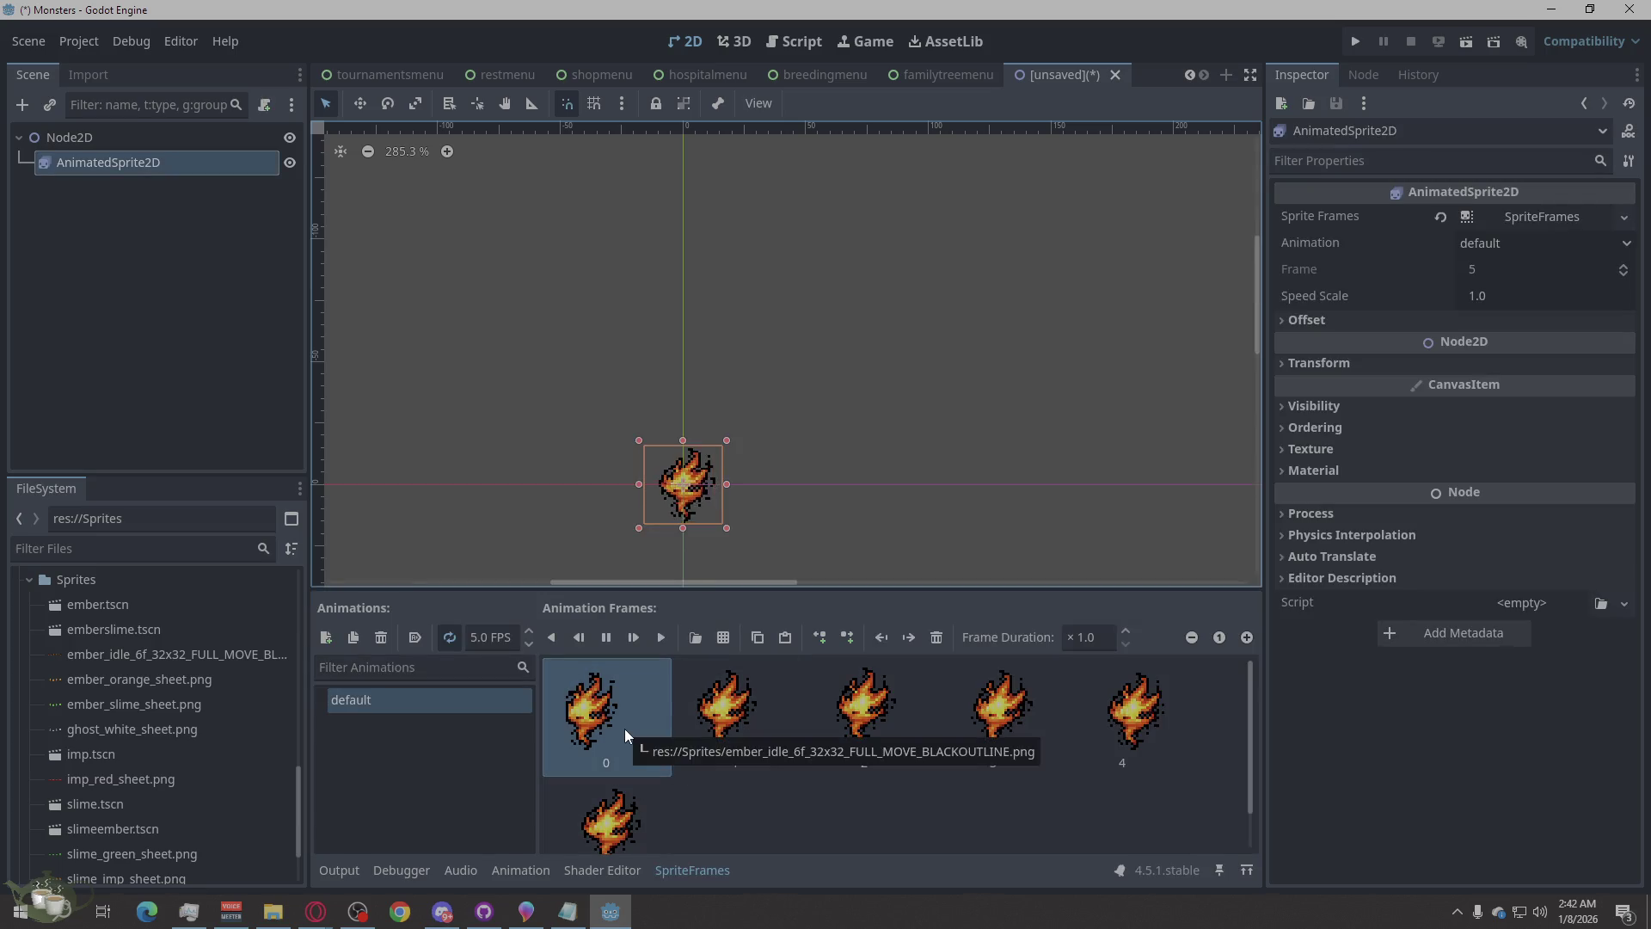
{"action": "key", "text": "Delete"}
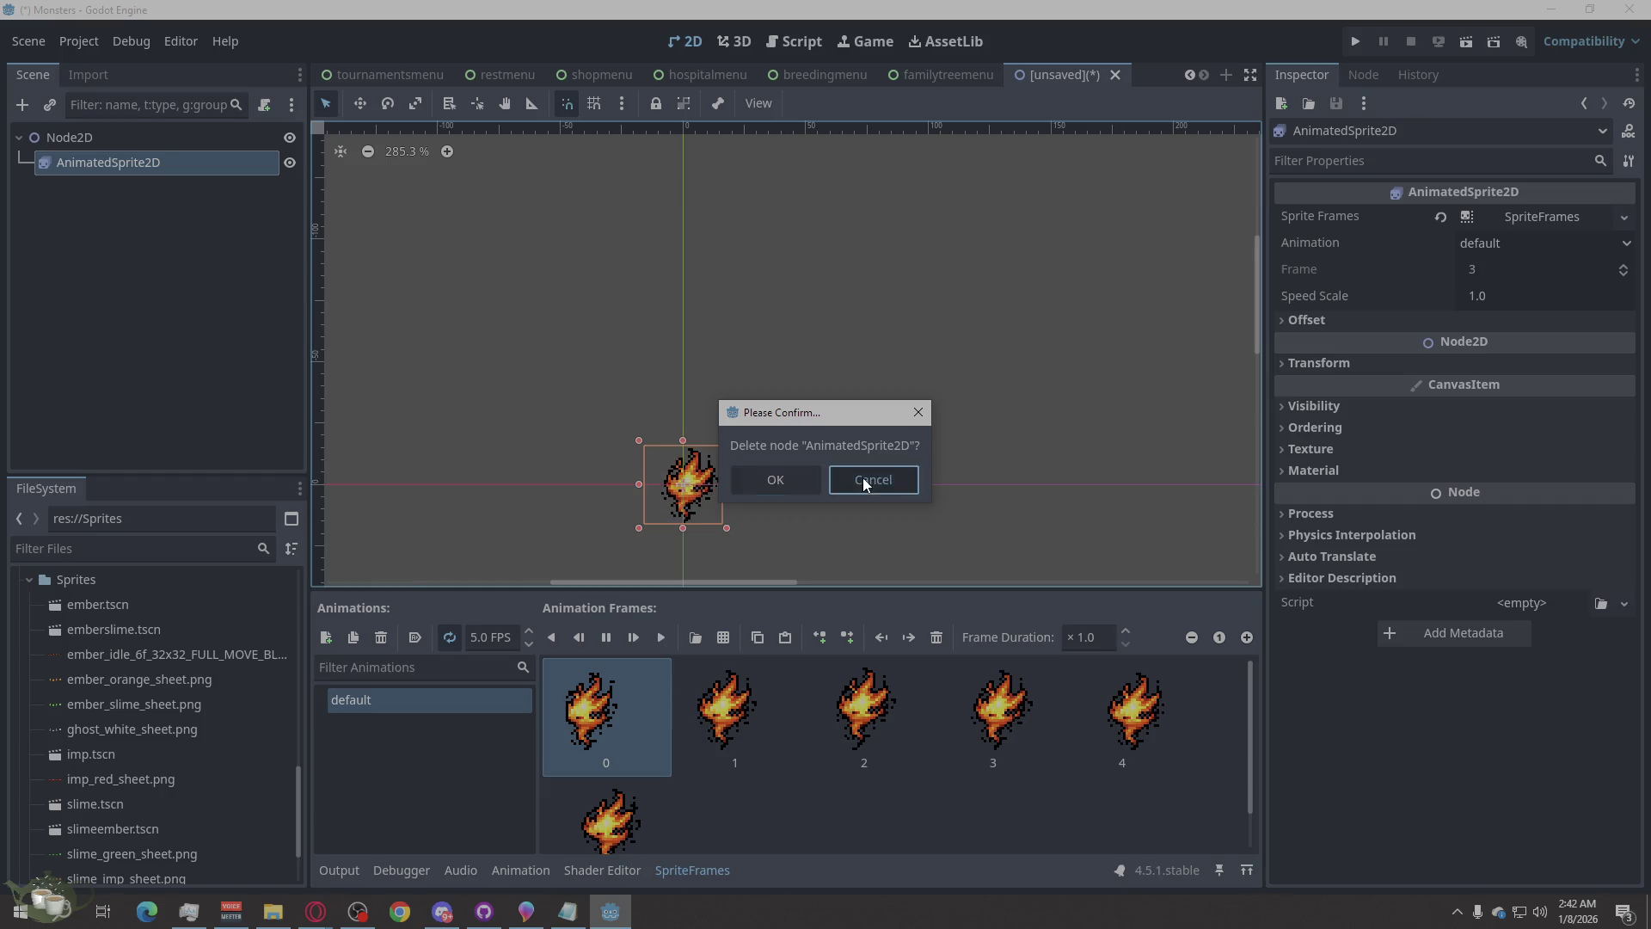
{"action": "left_click", "coordinate": [863, 478]}
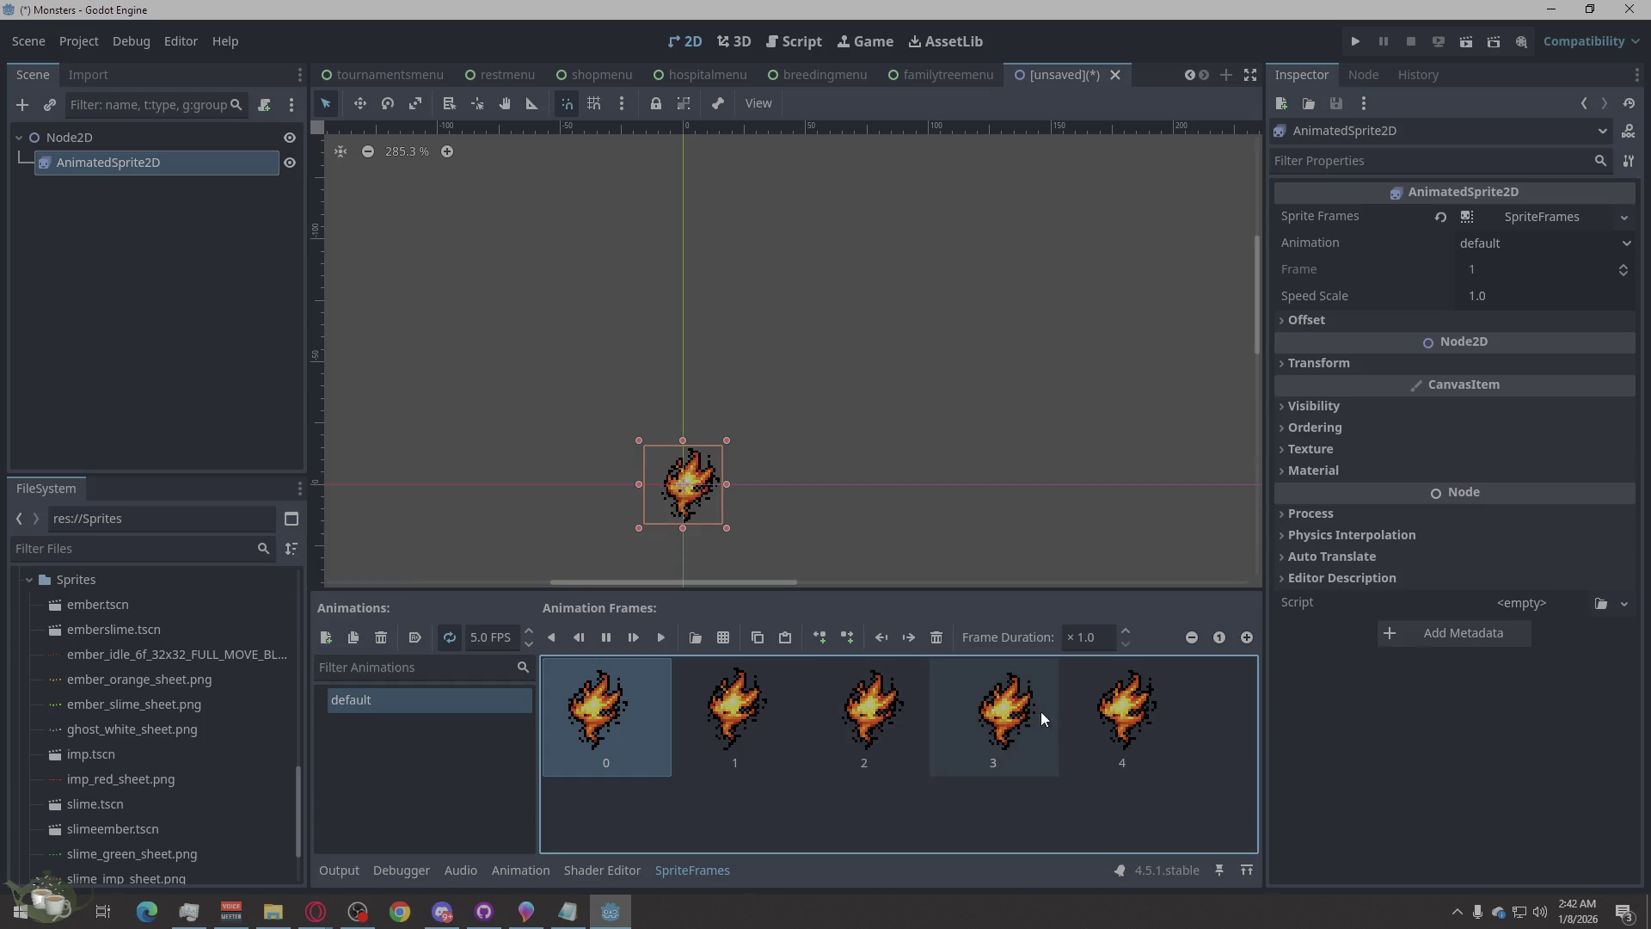
- Rearrange the frames by pasting copies and removing extras, keeping six frames
{"action": "left_click", "coordinate": [851, 731]}
{"action": "key", "text": "ctrl+v"}
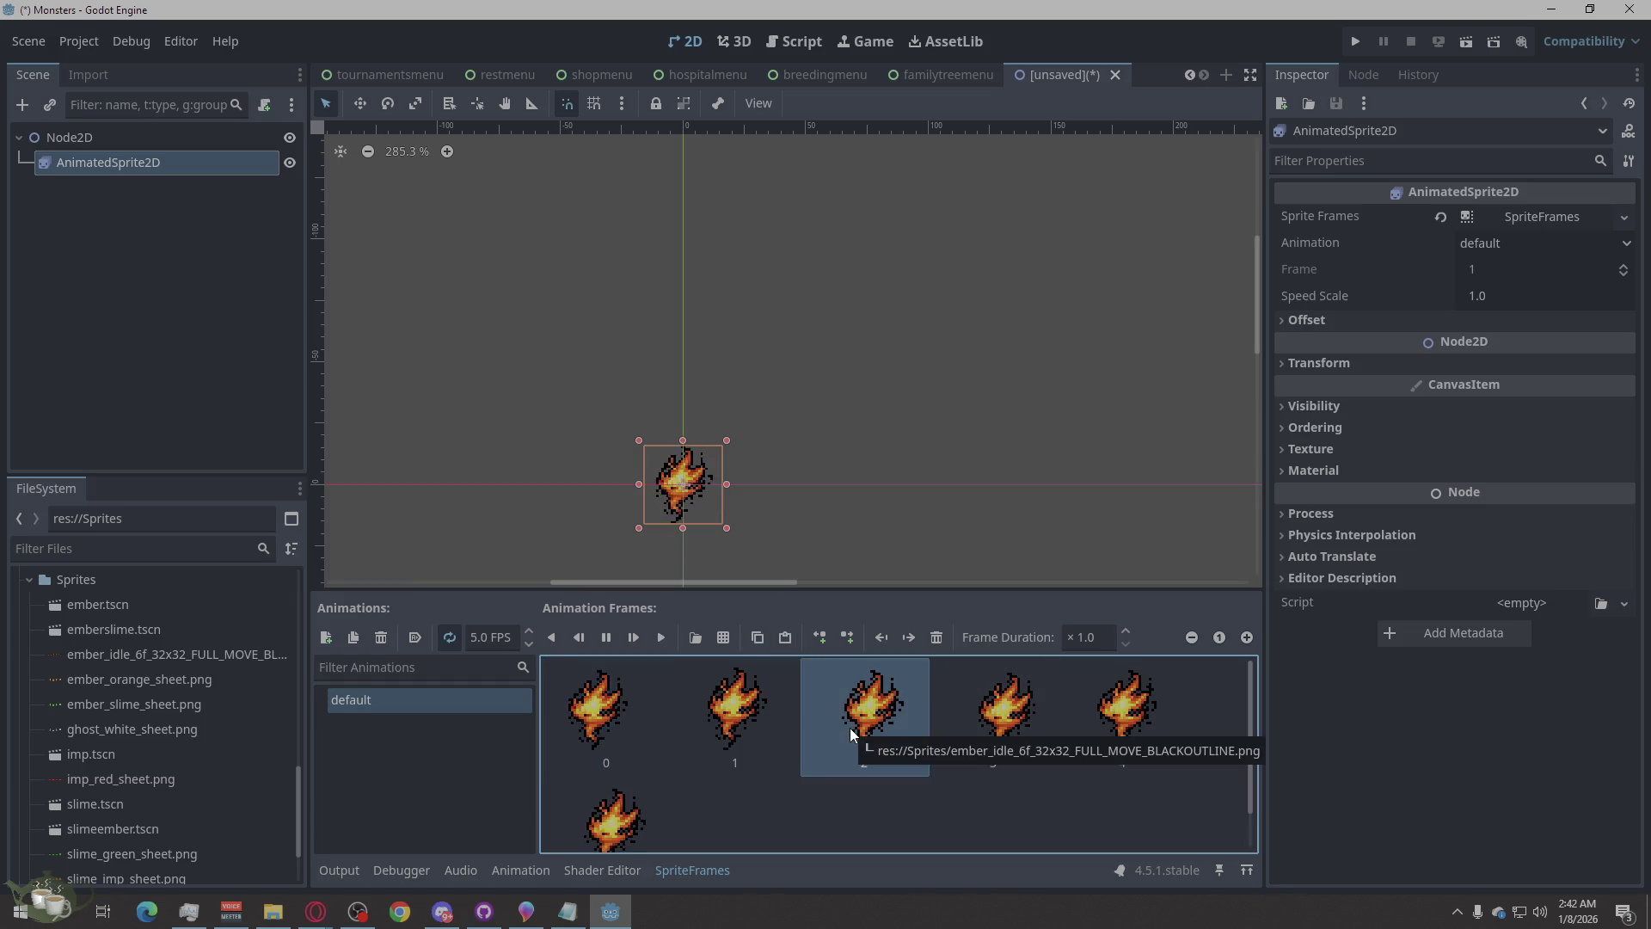
{"action": "left_click", "coordinate": [615, 817]}
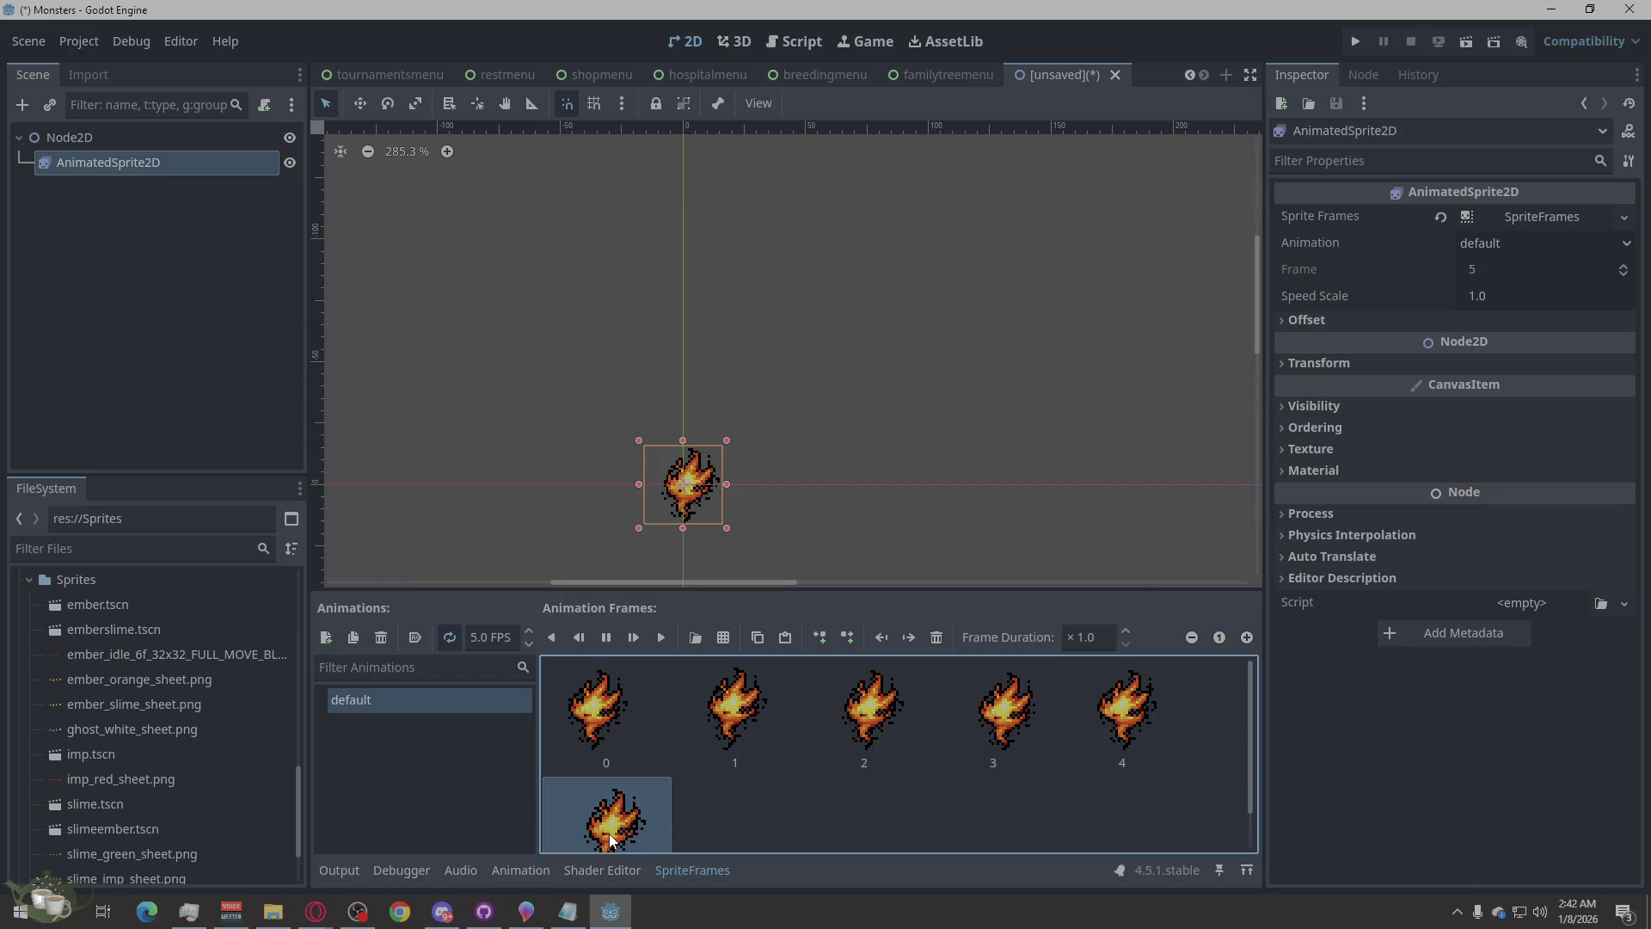
{"action": "key", "text": "Delete"}
{"action": "left_click", "coordinate": [1009, 684]}
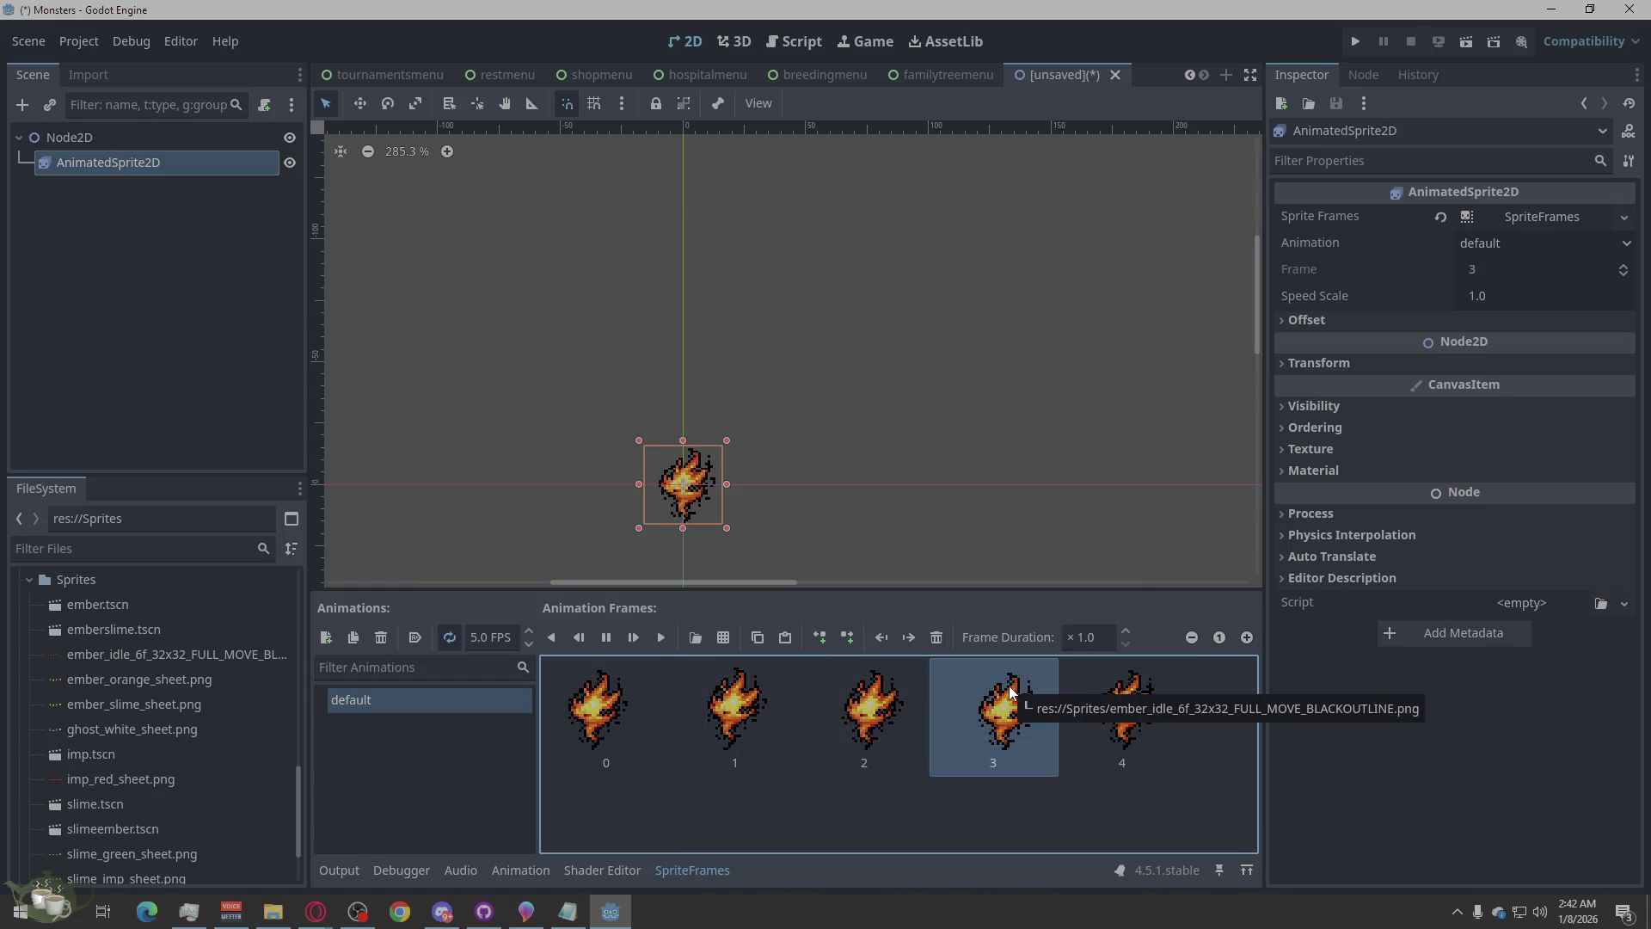
{"action": "key", "text": "ctrl+v"}
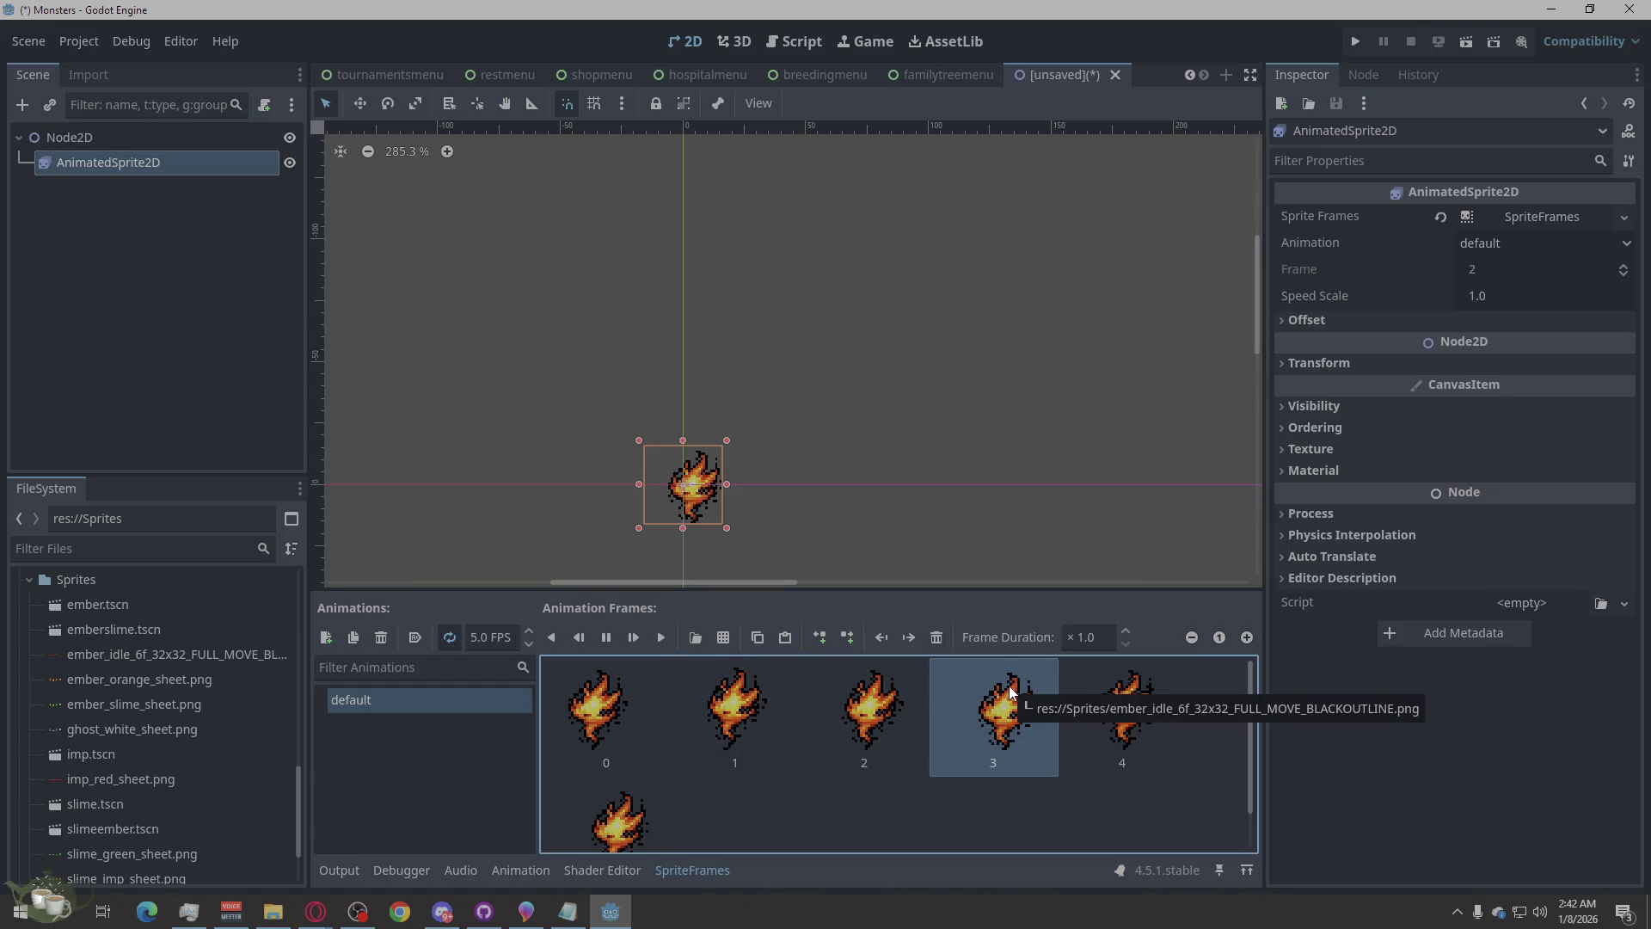
{"action": "left_click", "coordinate": [650, 840]}
{"action": "key", "text": "Delete"}
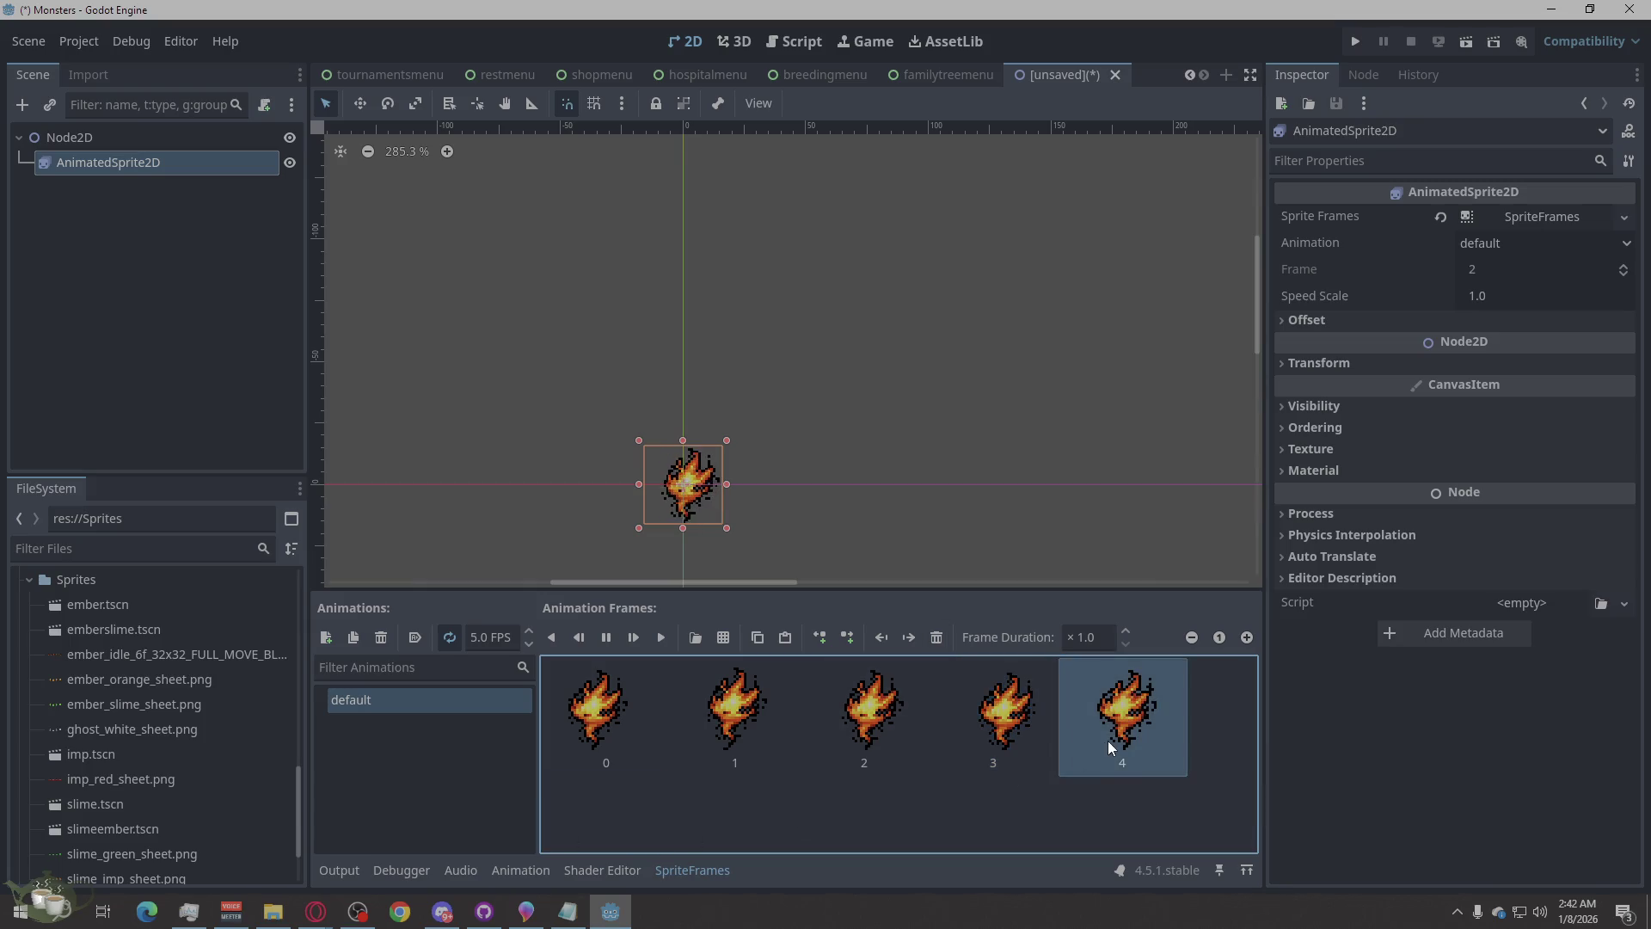
{"action": "left_click", "coordinate": [715, 721]}
{"action": "key", "text": "ctrl+v"}
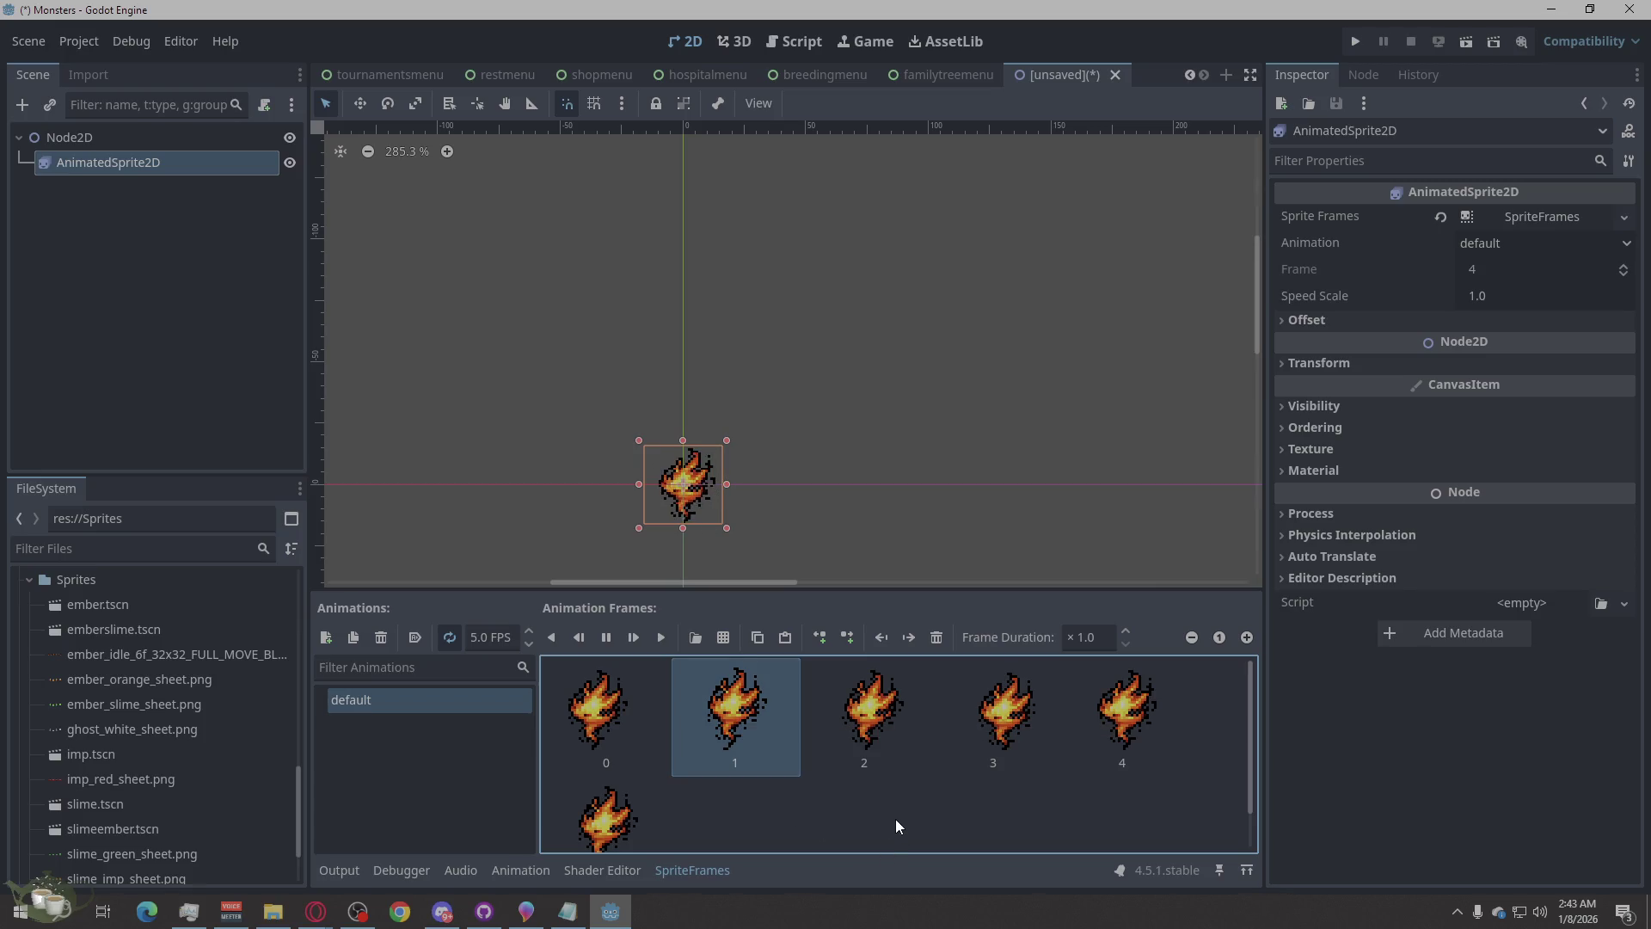
{"action": "left_click", "coordinate": [878, 729]}
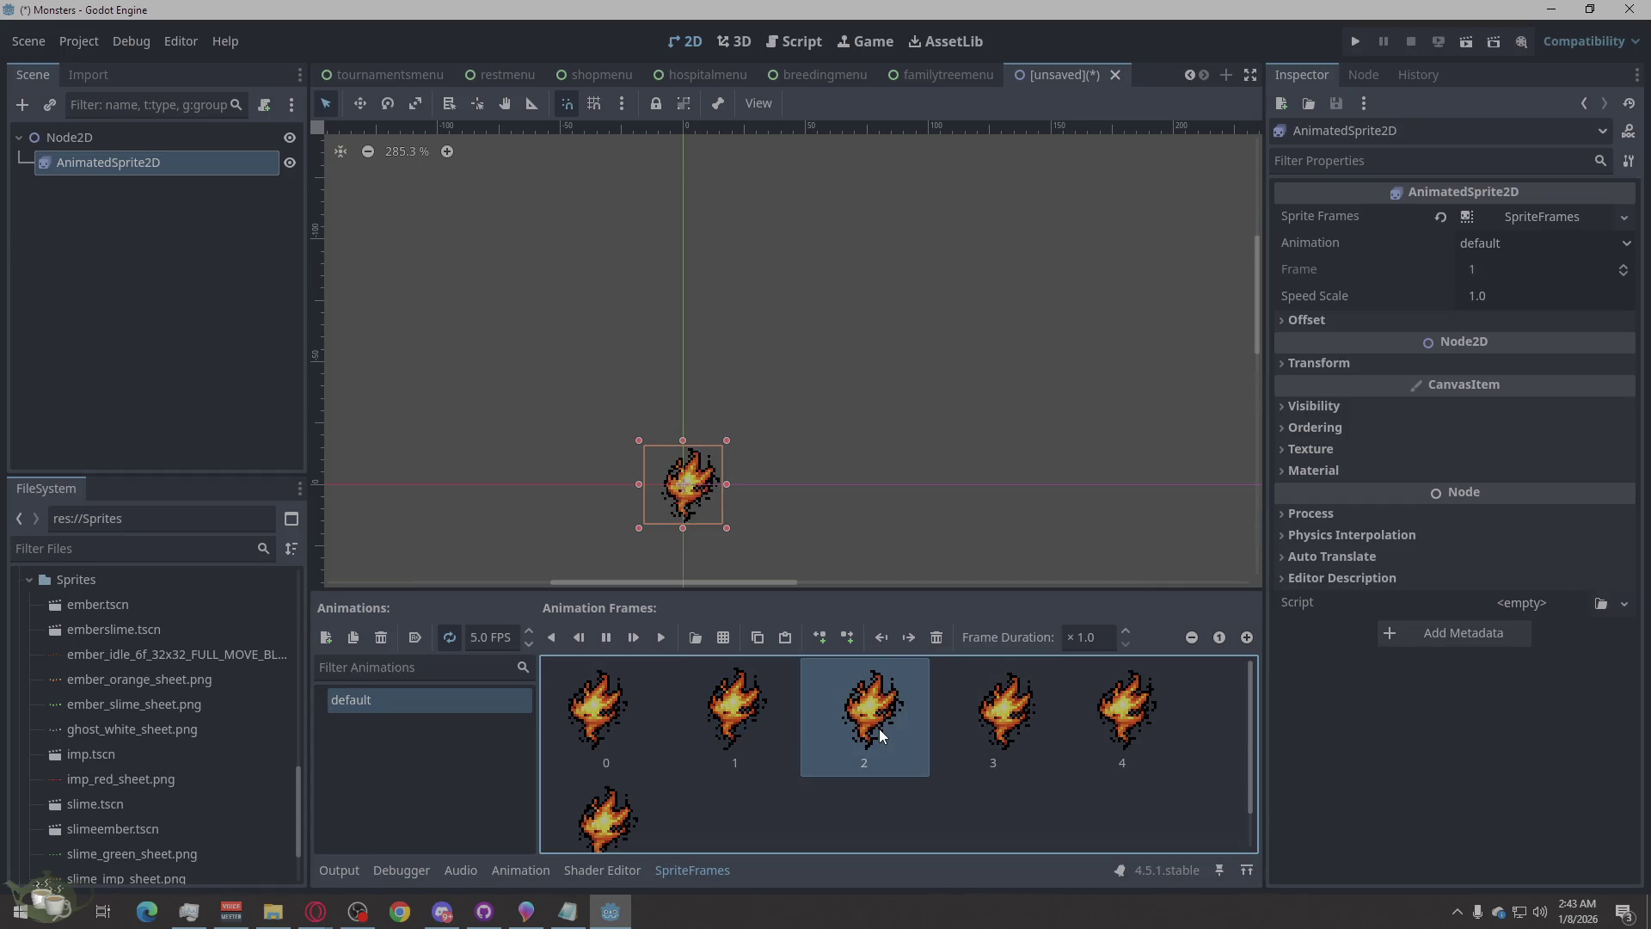
{"action": "key", "text": "Delete"}
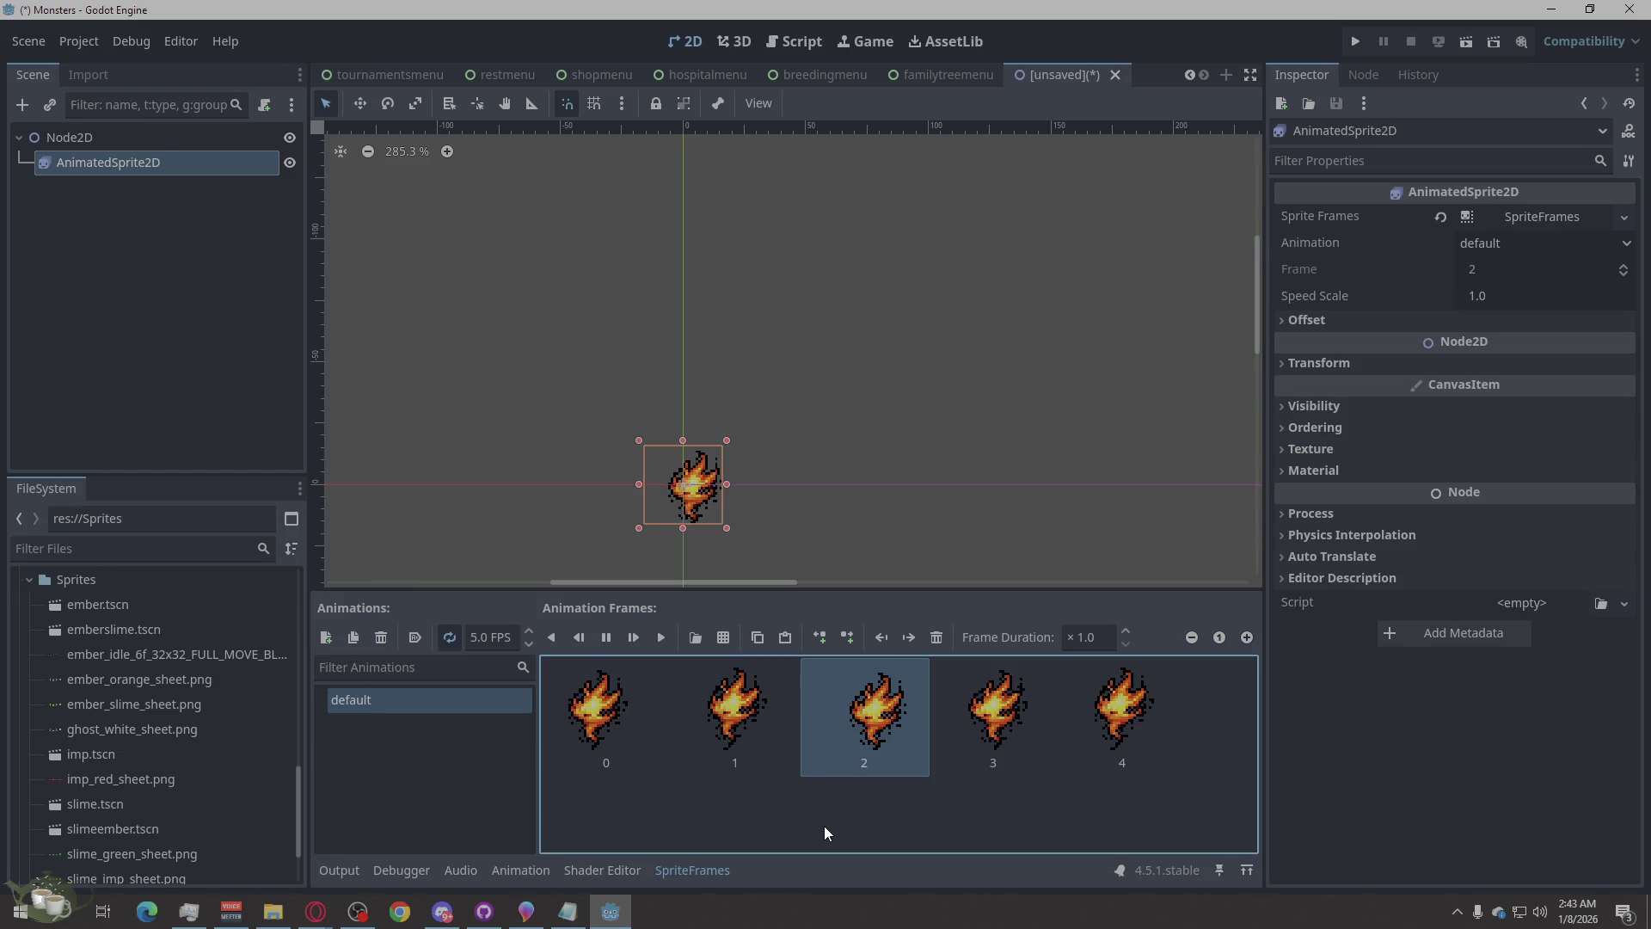
{"action": "key", "text": "ctrl+v"}
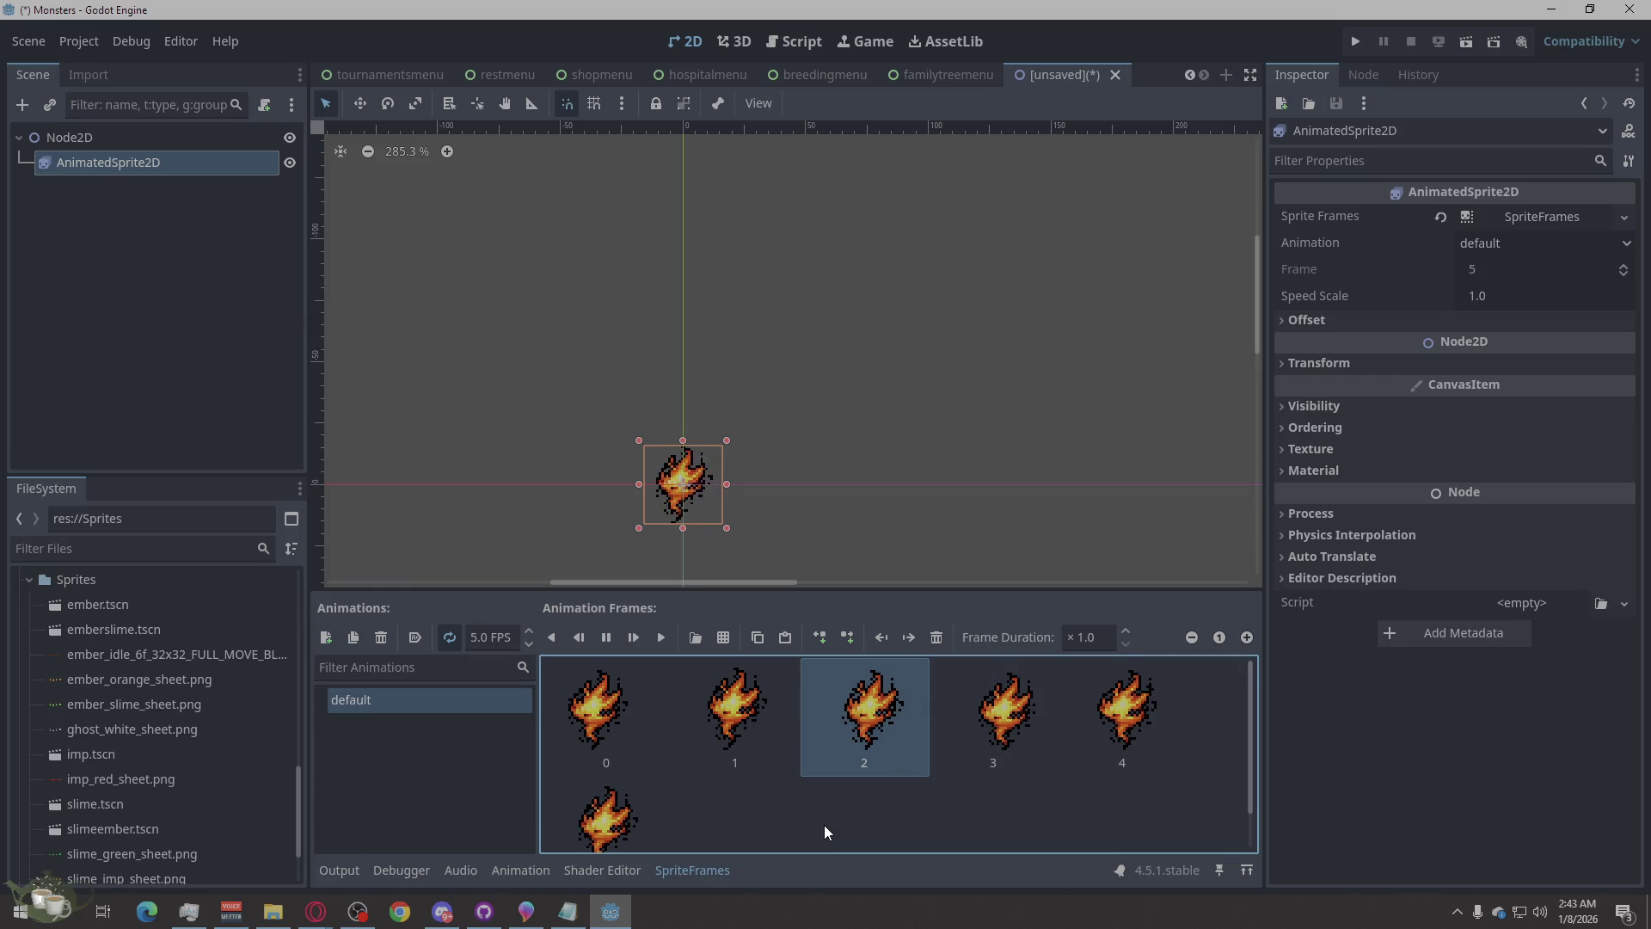
- Set the default animation speed to 4.0 FPS
{"action": "left_click", "coordinate": [478, 637]}
{"action": "type", "text": "4"}
{"action": "key", "text": "Left"}
{"action": "key", "text": "BackSpace"}
{"action": "key", "text": "Return"}
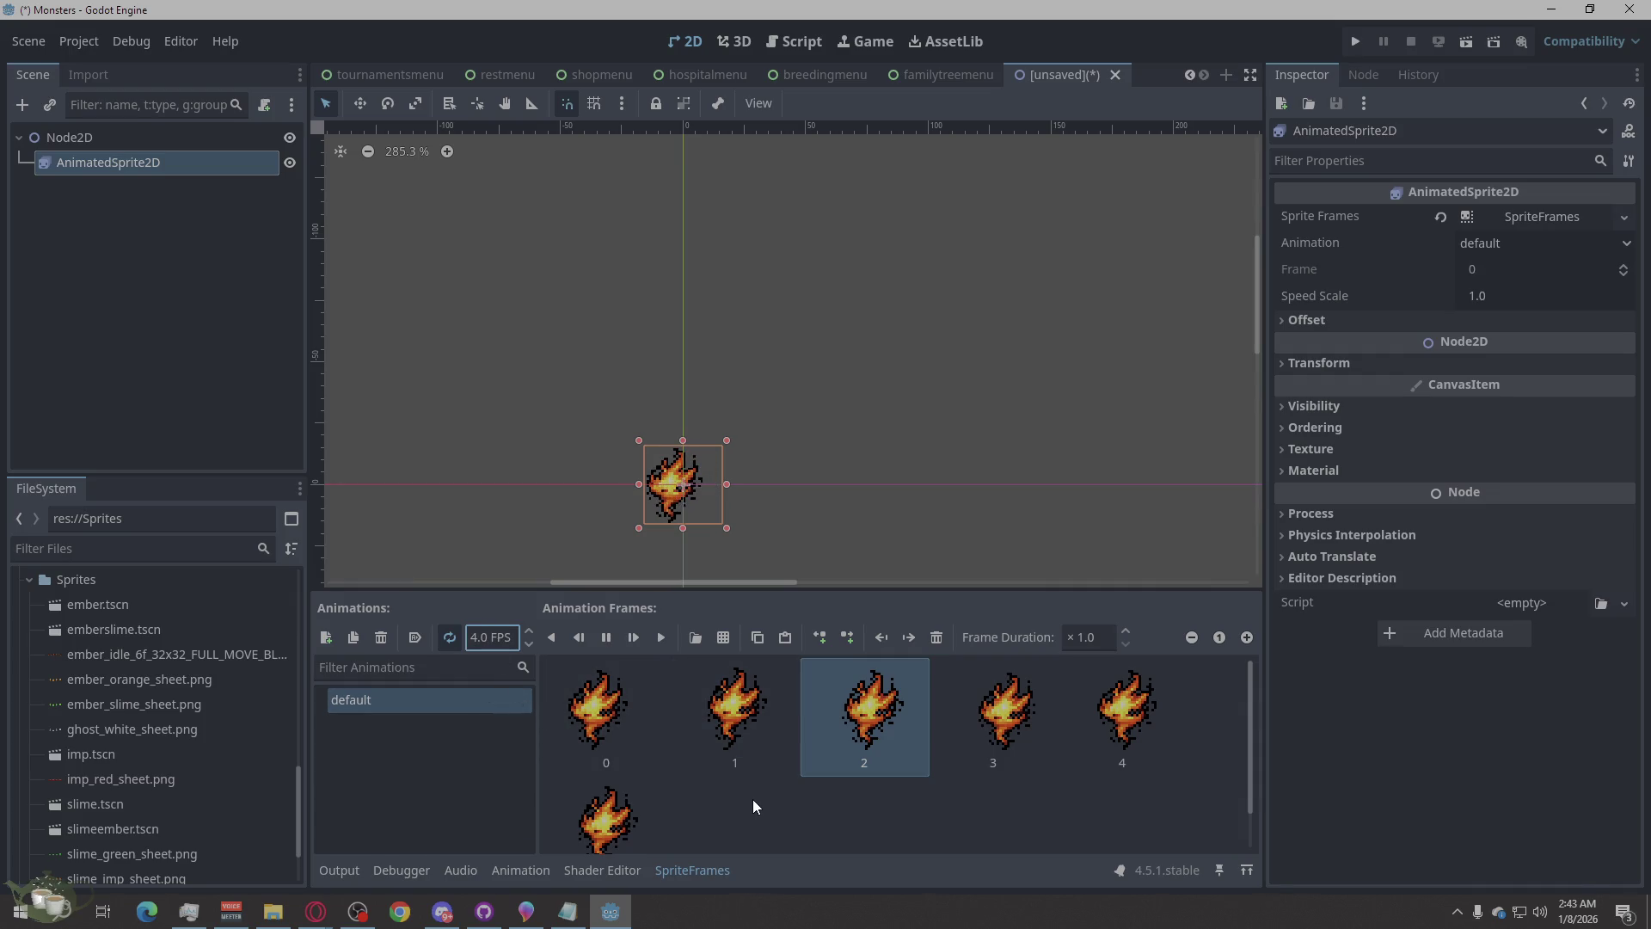
{"action": "left_click", "coordinate": [495, 521]}
{"action": "scroll", "coordinate": [720, 521], "scroll_direction": "up", "scroll_amount": 6}
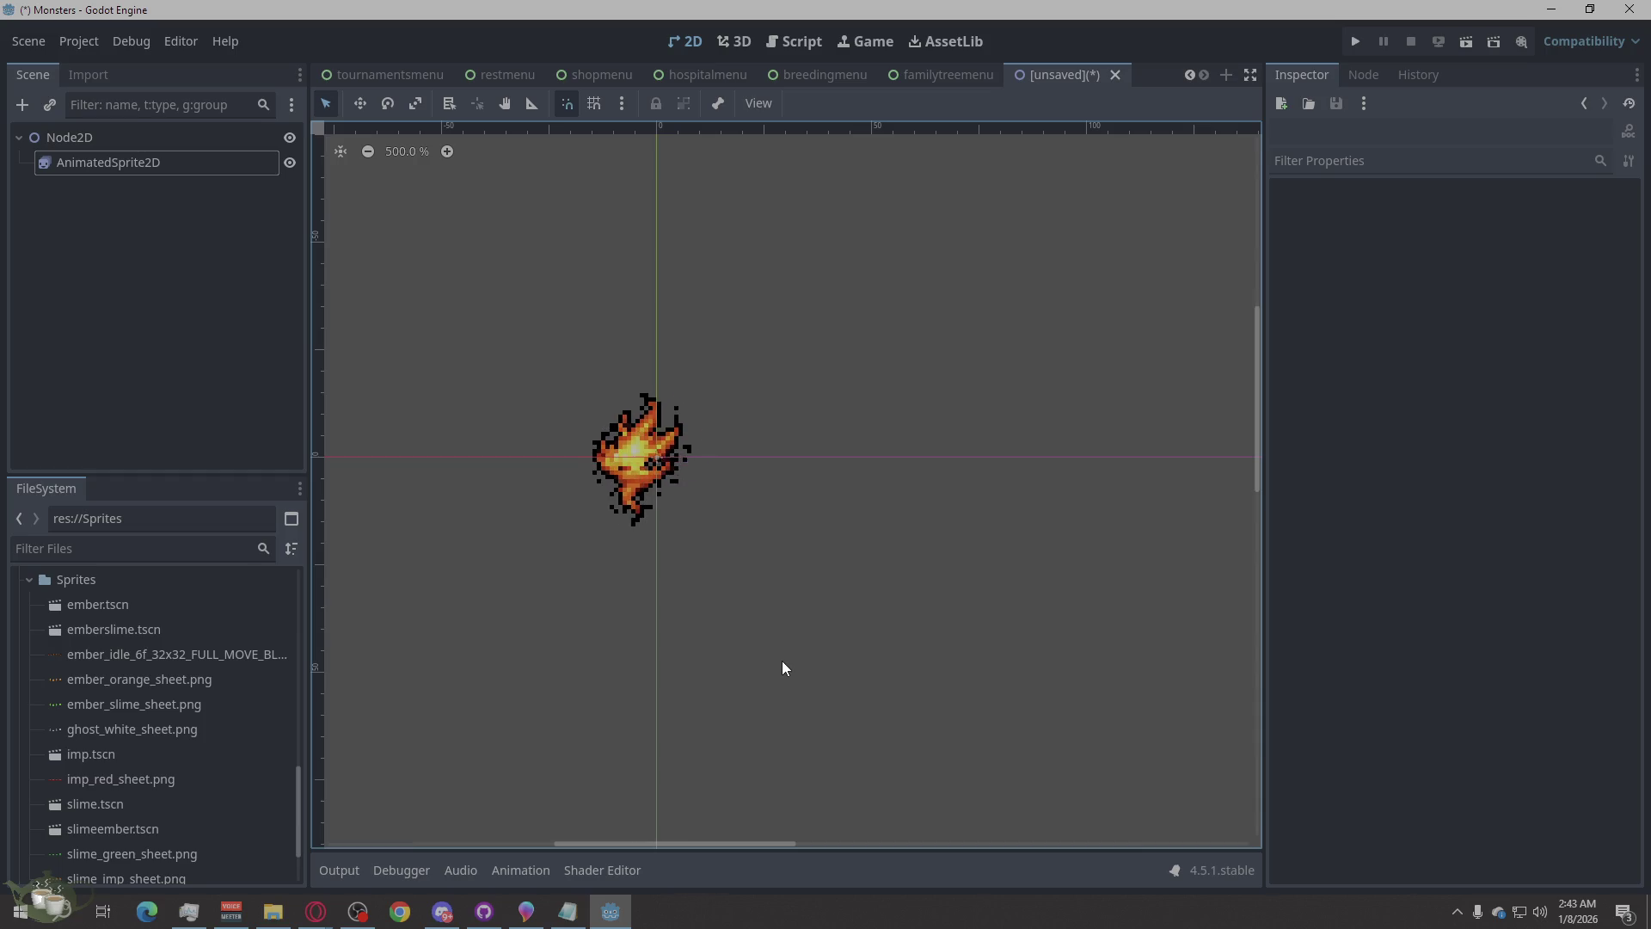
{"action": "scroll", "coordinate": [963, 621], "scroll_direction": "down", "scroll_amount": 3}
{"action": "scroll", "coordinate": [952, 653], "scroll_direction": "up", "scroll_amount": 2}
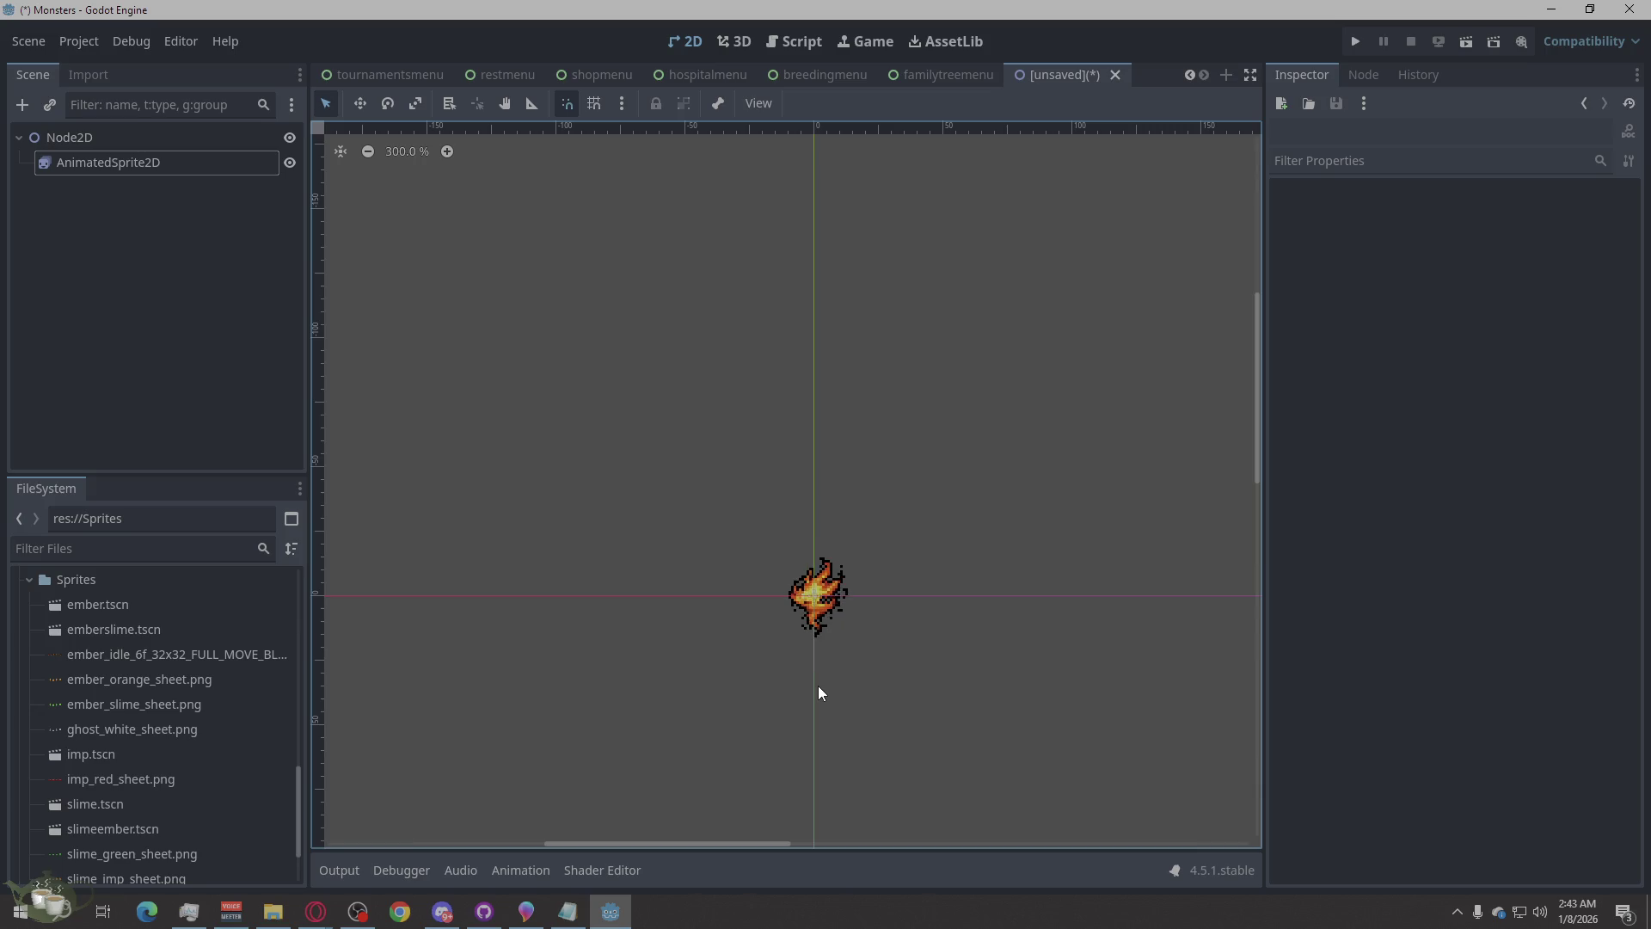
{"action": "scroll", "coordinate": [662, 516], "scroll_direction": "down", "scroll_amount": 5}
{"action": "scroll", "coordinate": [669, 546], "scroll_direction": "up", "scroll_amount": 5}
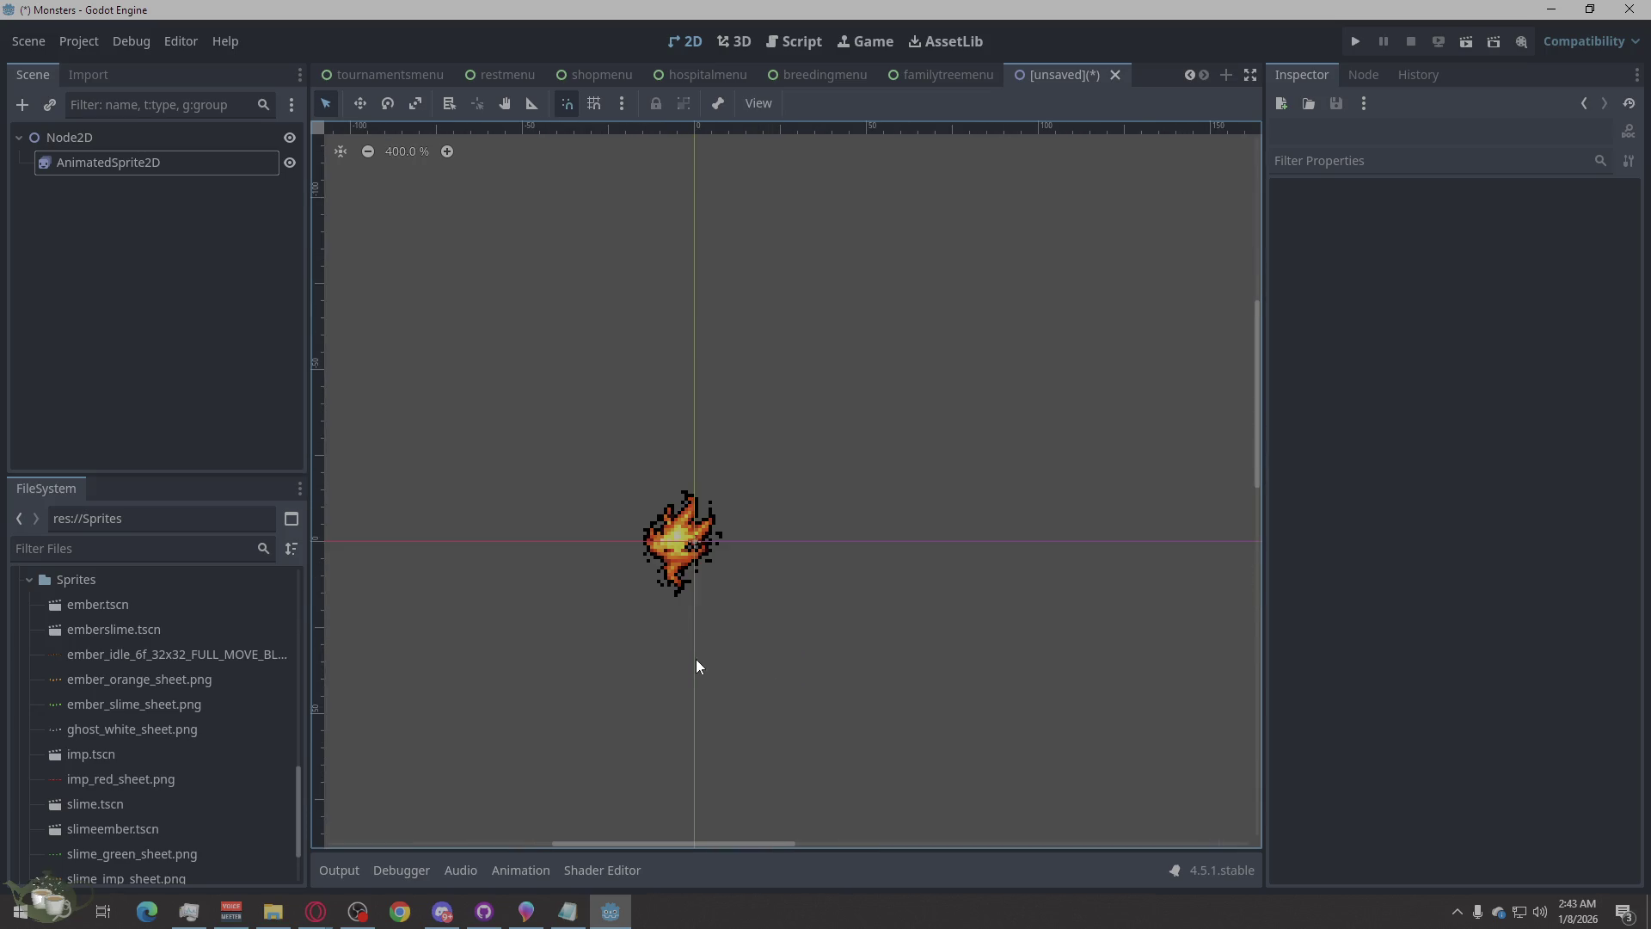
{"action": "left_click_drag", "start_coordinate": [636, 553], "coordinate": [601, 534]}
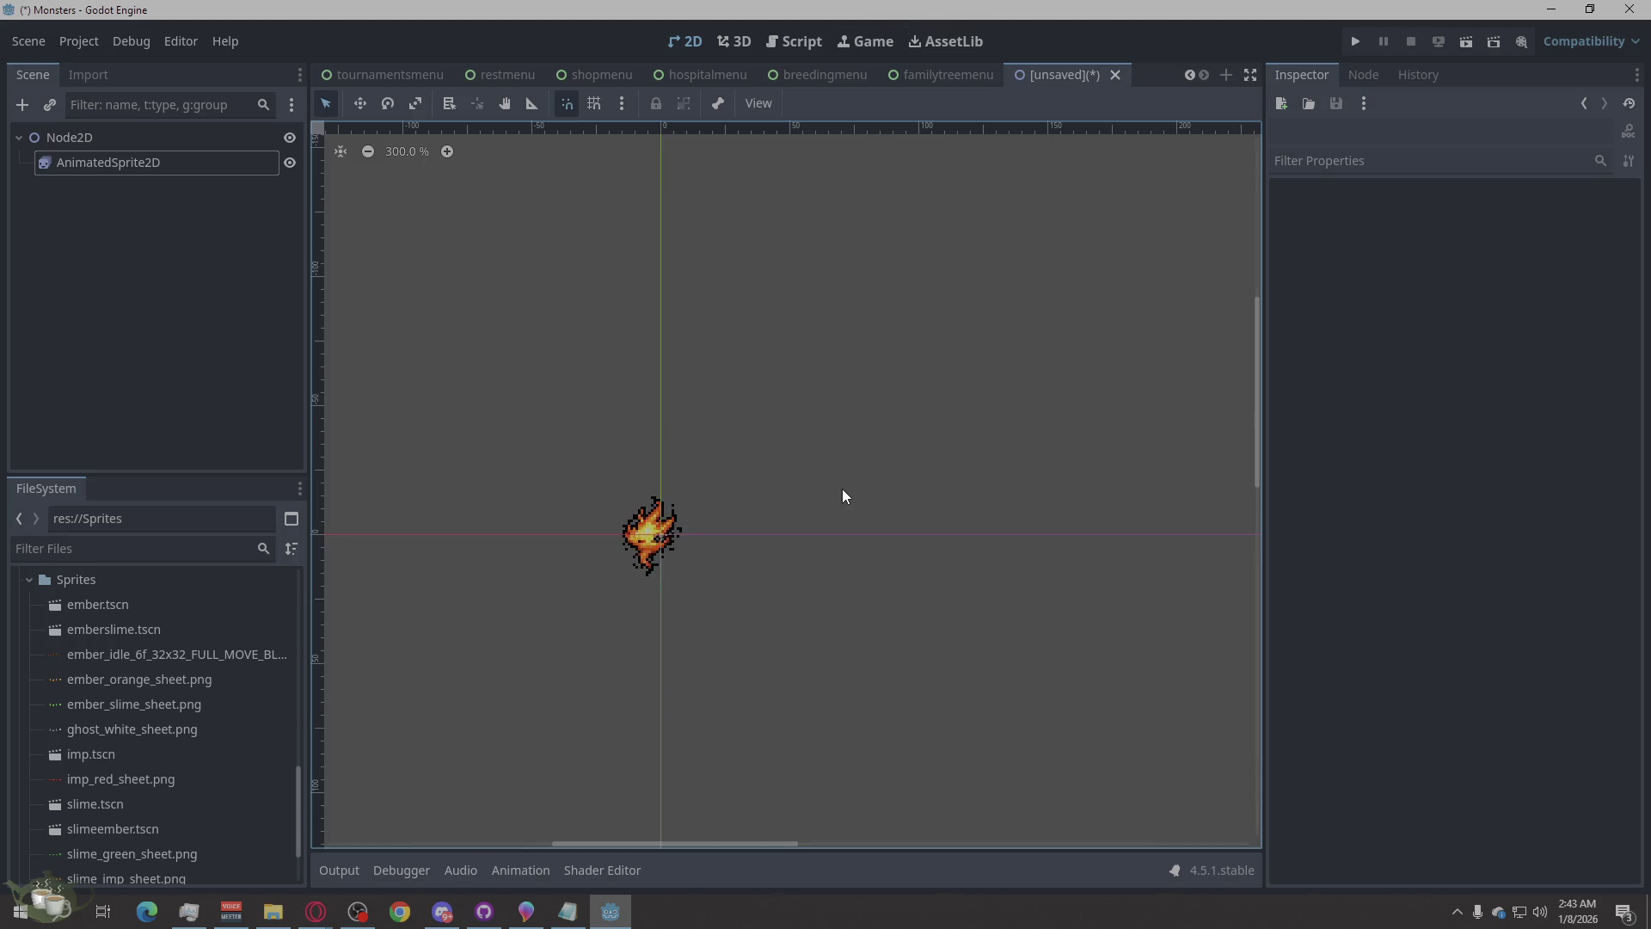
- Switch to the familytreemenu scene and zoom over its layout
{"action": "left_click", "coordinate": [953, 76]}
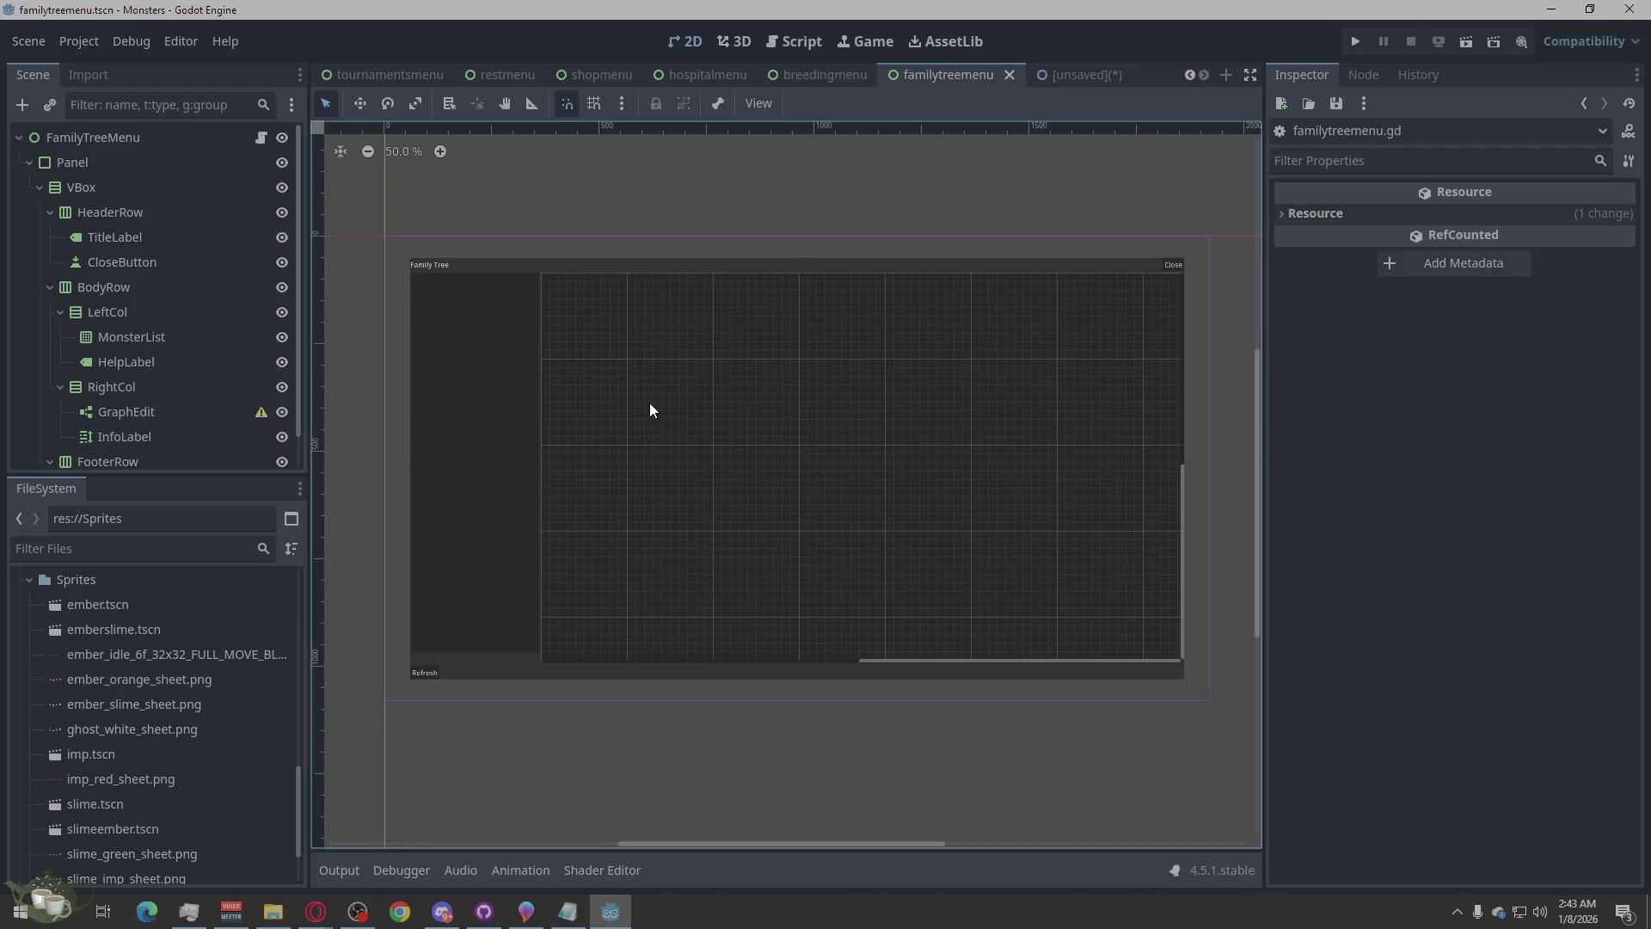
{"action": "scroll", "coordinate": [636, 412], "scroll_direction": "down", "scroll_amount": 2}
{"action": "scroll", "coordinate": [783, 410], "scroll_direction": "up", "scroll_amount": 1}
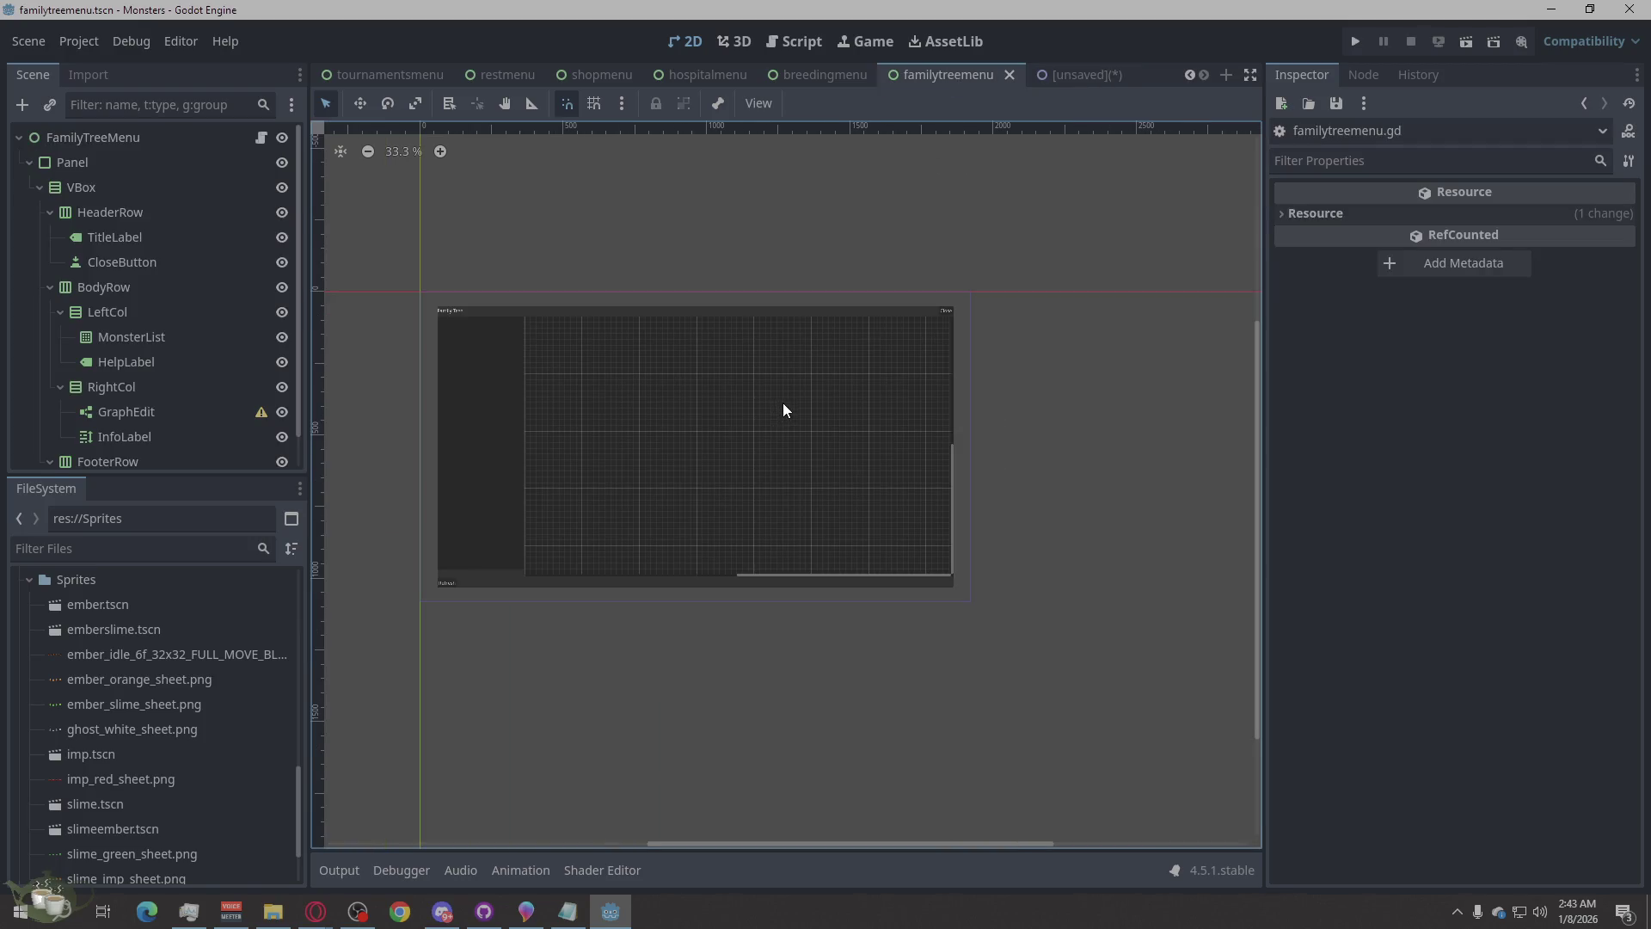
{"action": "scroll", "coordinate": [858, 657], "scroll_direction": "down", "scroll_amount": 1}
{"action": "scroll", "coordinate": [707, 449], "scroll_direction": "up", "scroll_amount": 2}
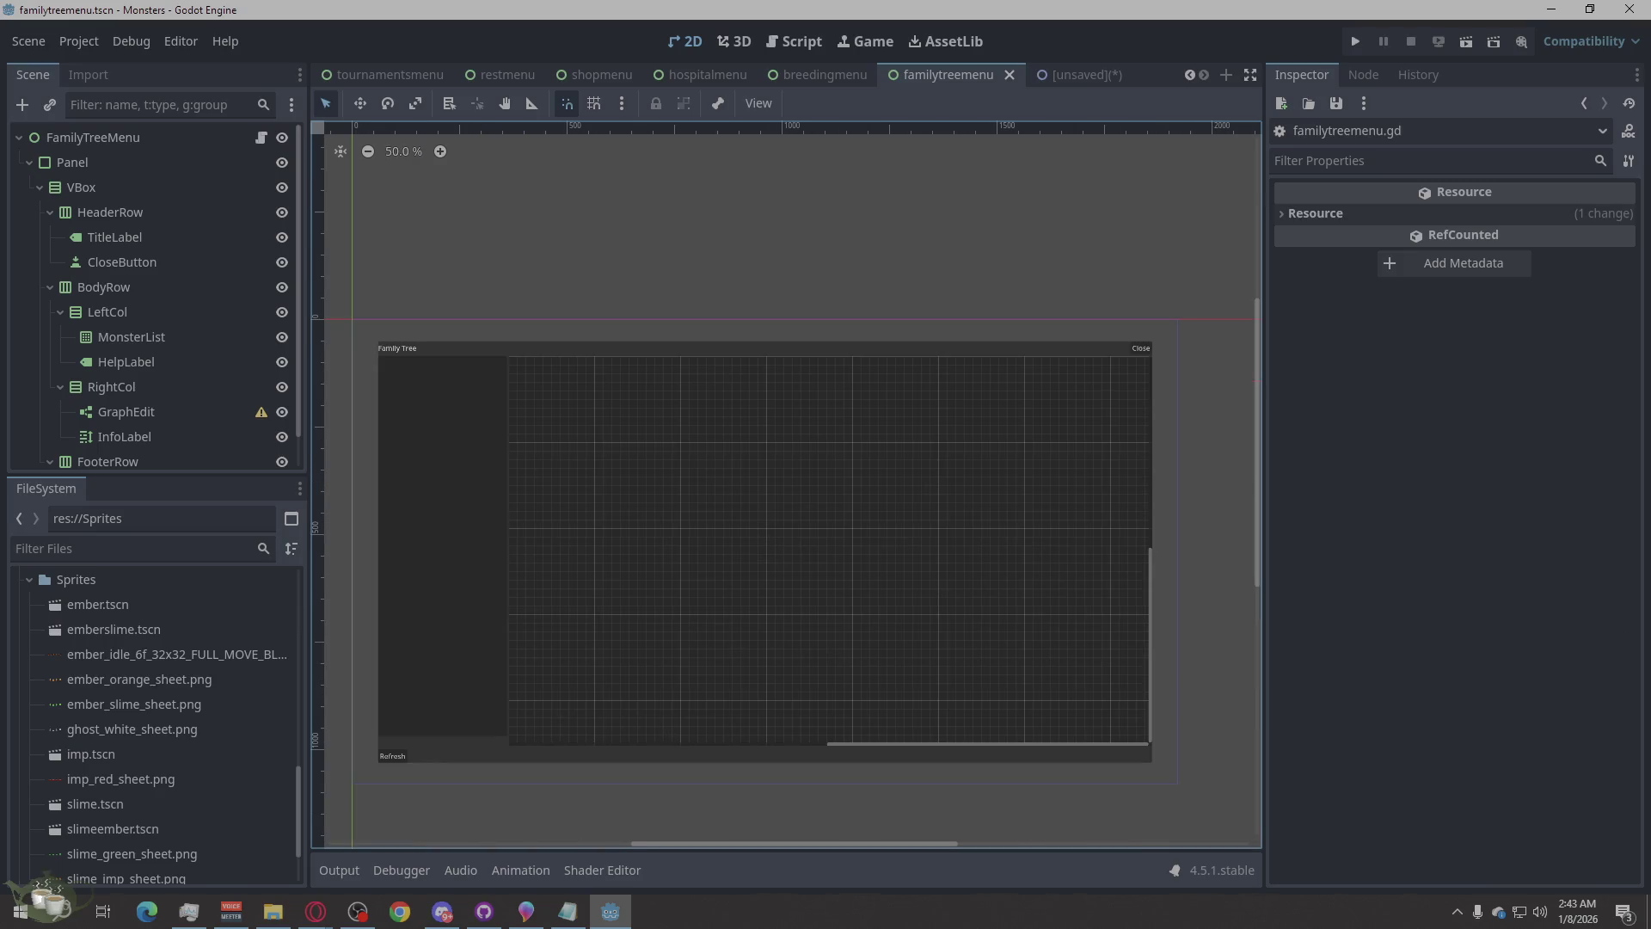
- Consult reference material in the web browser
{"action": "left_click", "coordinate": [316, 911]}
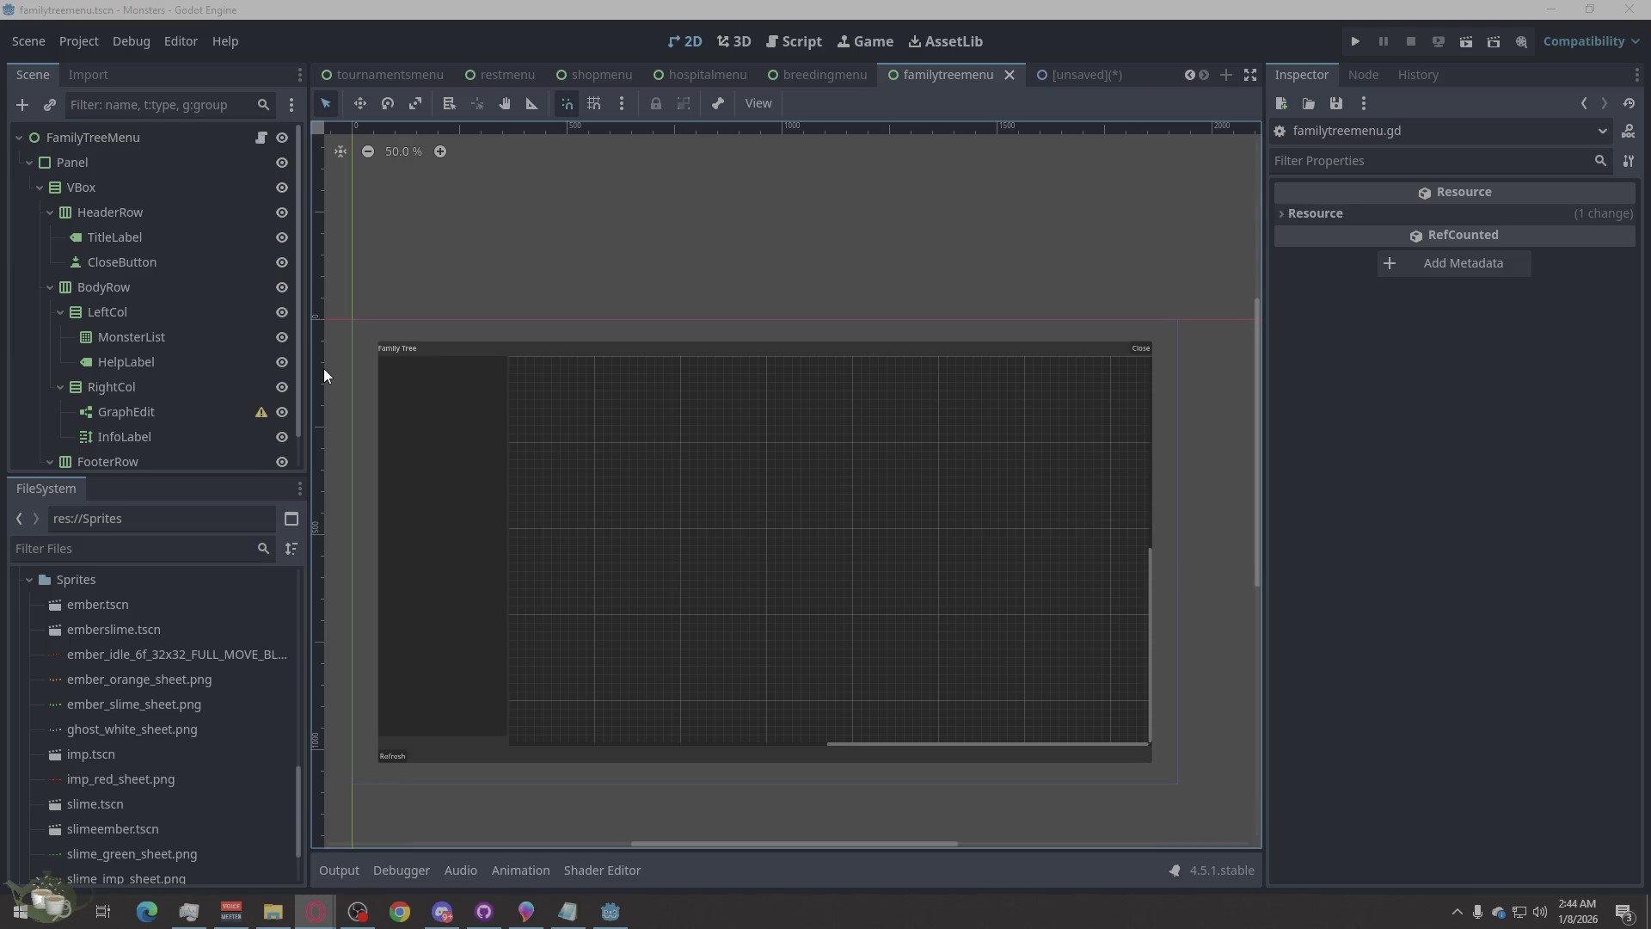
{"action": "scroll", "coordinate": [469, 219], "scroll_direction": "down", "scroll_amount": 1}
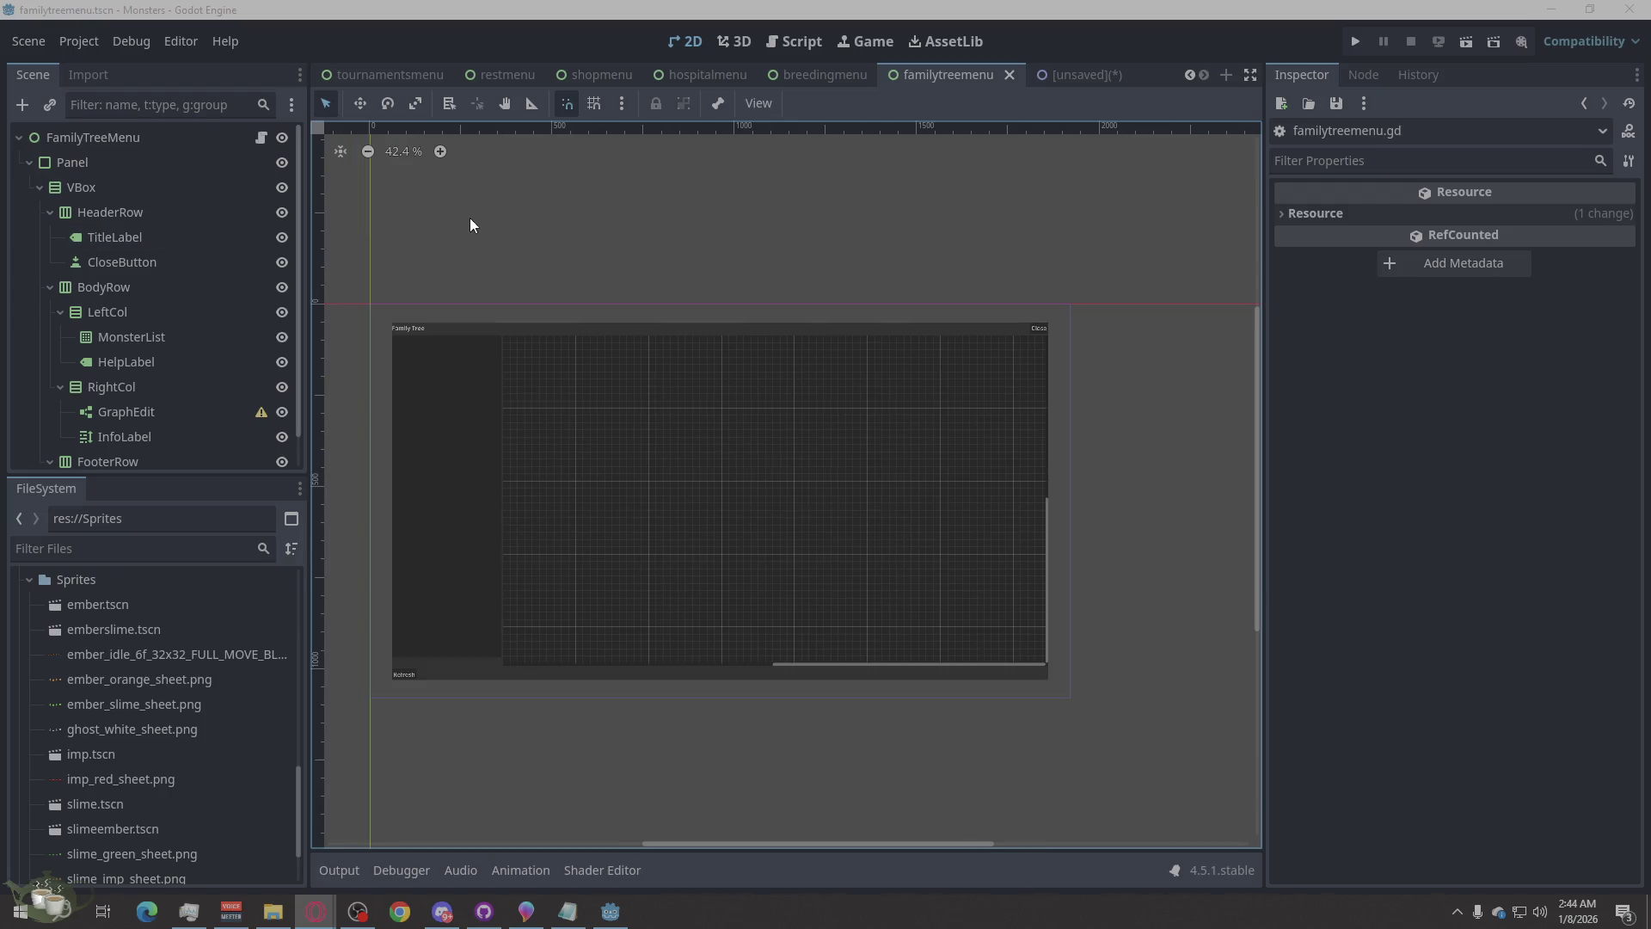
{"action": "scroll", "coordinate": [492, 688], "scroll_direction": "up", "scroll_amount": 1}
{"action": "scroll", "coordinate": [652, 601], "scroll_direction": "down", "scroll_amount": 1}
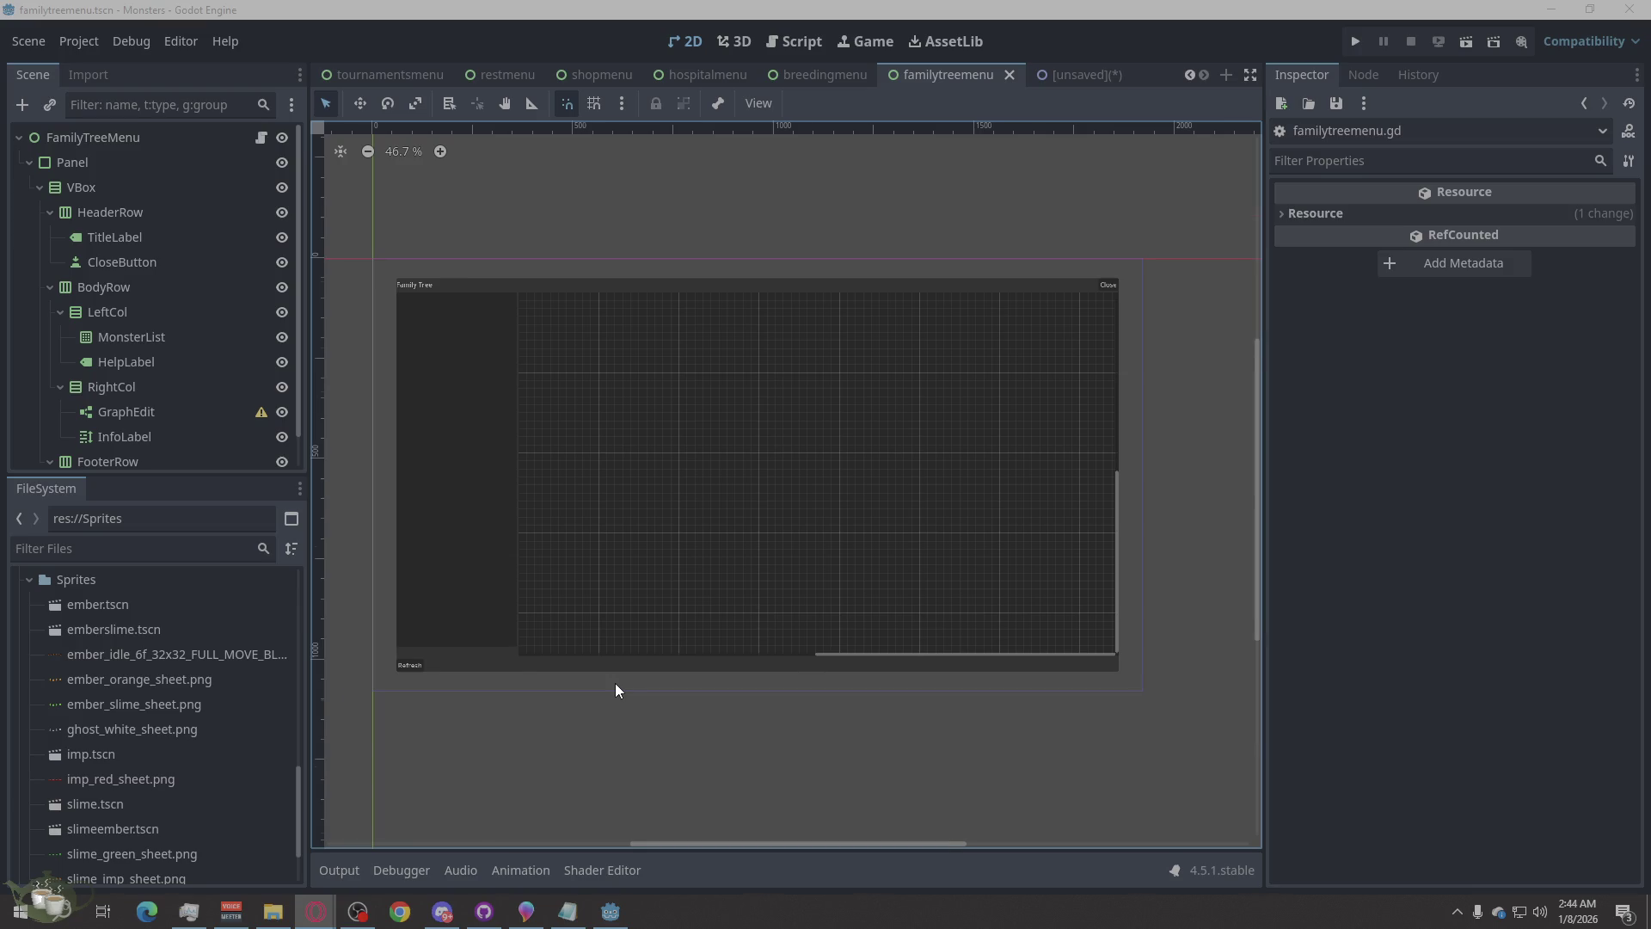
{"action": "scroll", "coordinate": [616, 683], "scroll_direction": "up", "scroll_amount": 1}
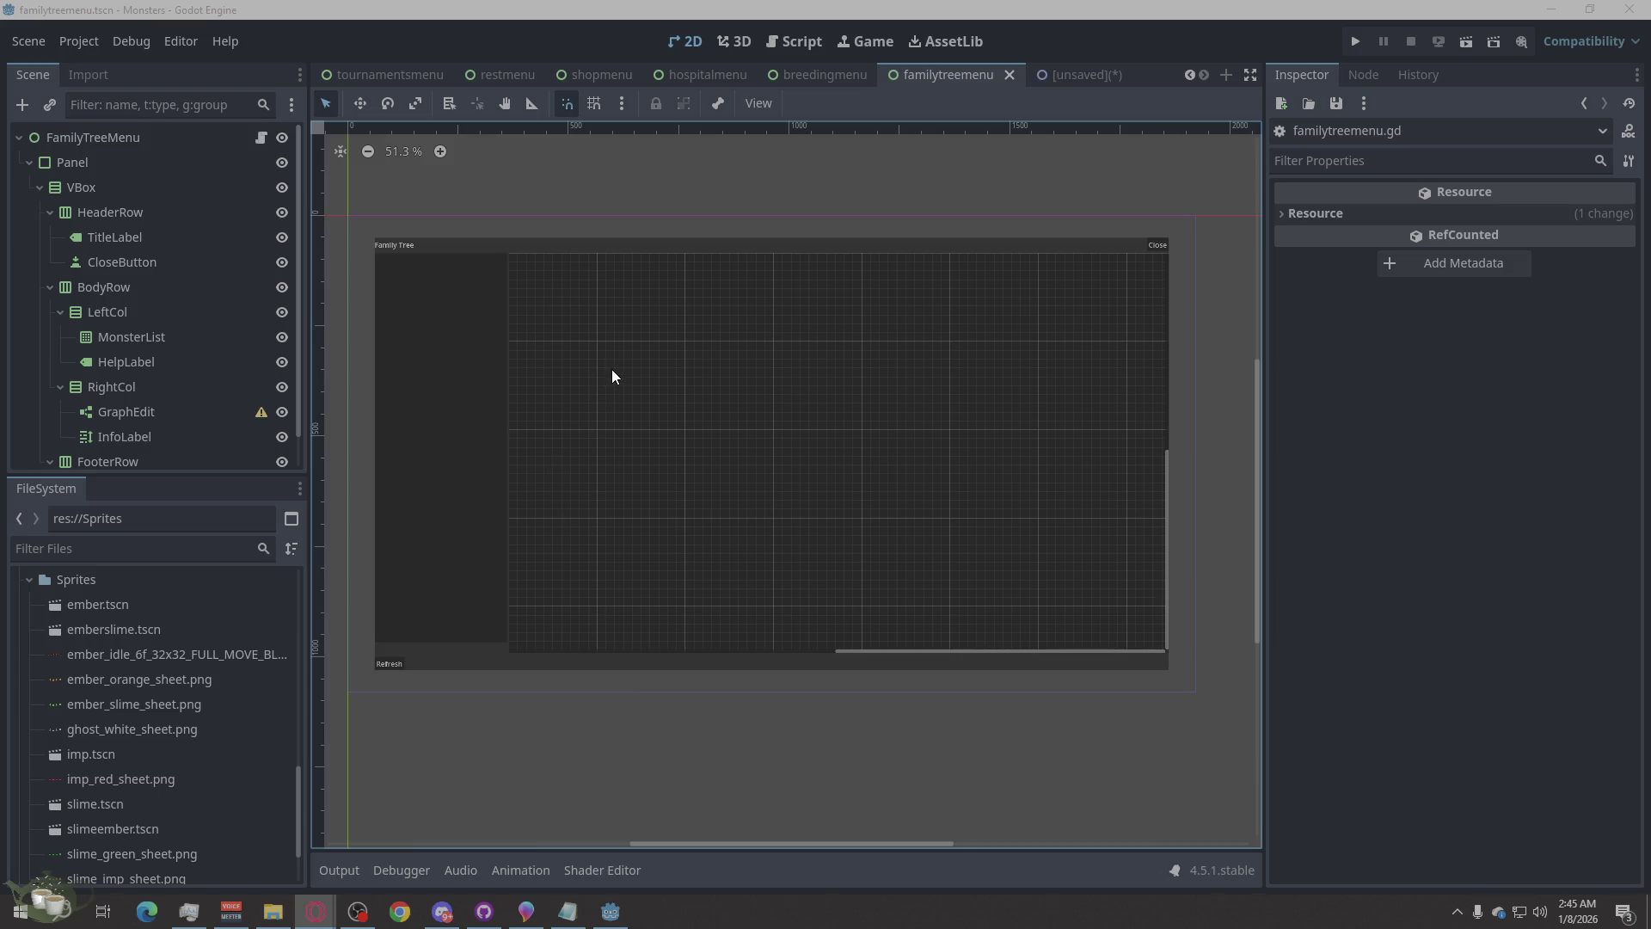
{"action": "scroll", "coordinate": [613, 376], "scroll_direction": "down", "scroll_amount": 1}
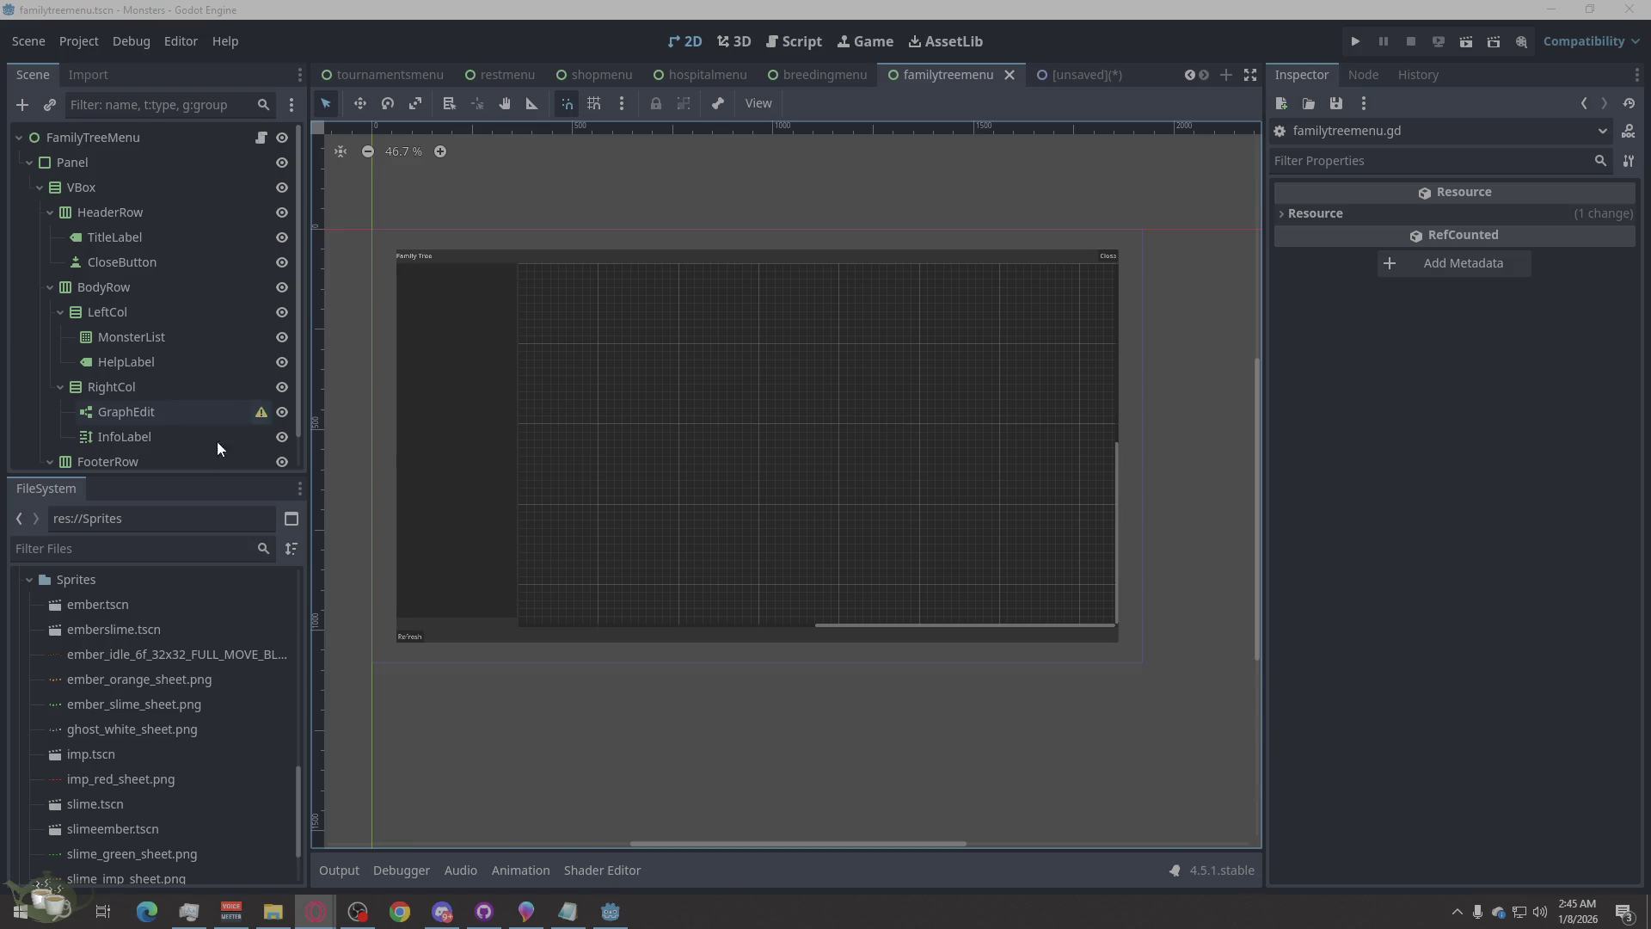
- Select the ember idle sprite sheet file, then move to the breedingmenu scene
{"action": "left_click", "coordinate": [166, 655]}
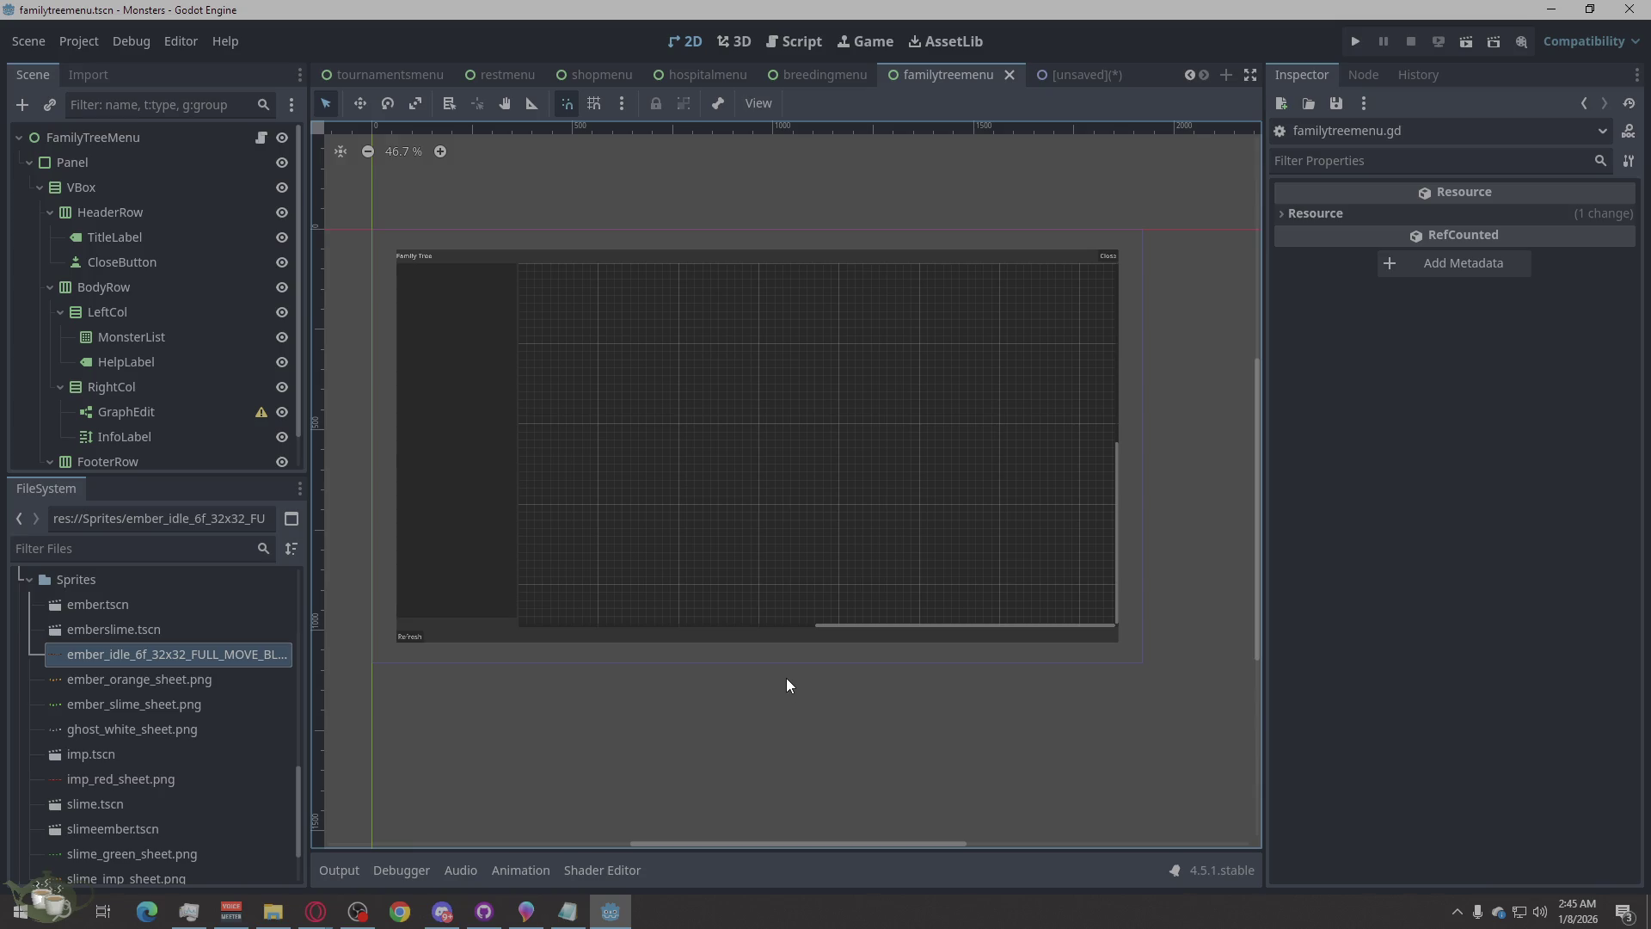
{"action": "scroll", "coordinate": [773, 636], "scroll_direction": "down", "scroll_amount": 2}
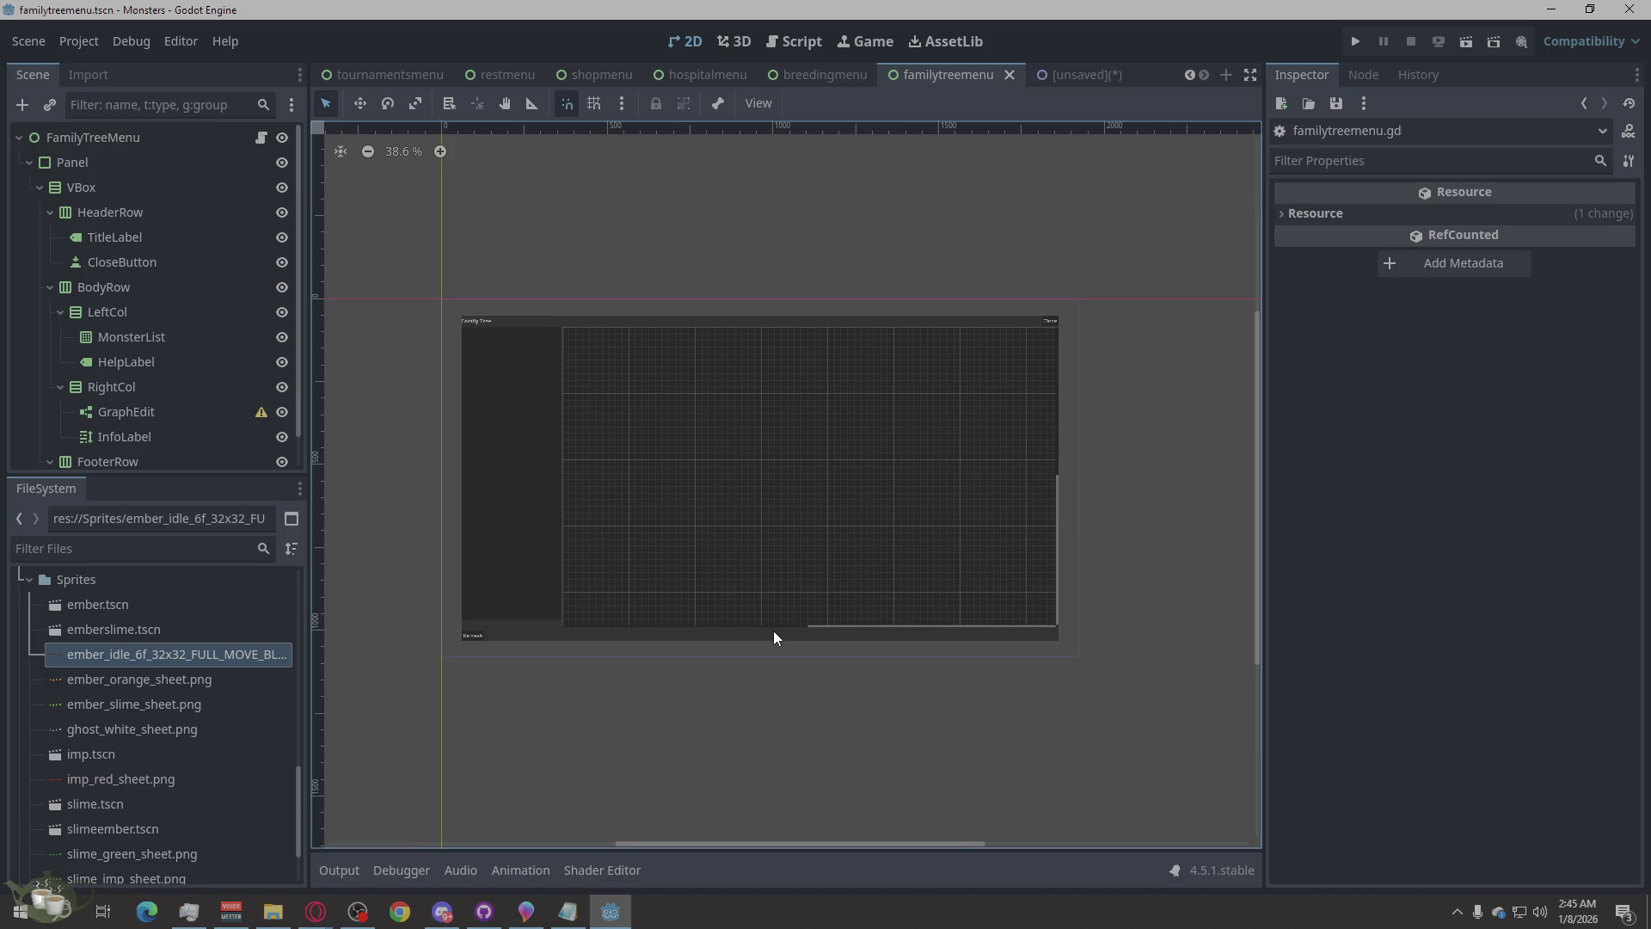
{"action": "scroll", "coordinate": [772, 631], "scroll_direction": "up", "scroll_amount": 1}
{"action": "left_click", "coordinate": [819, 82]}
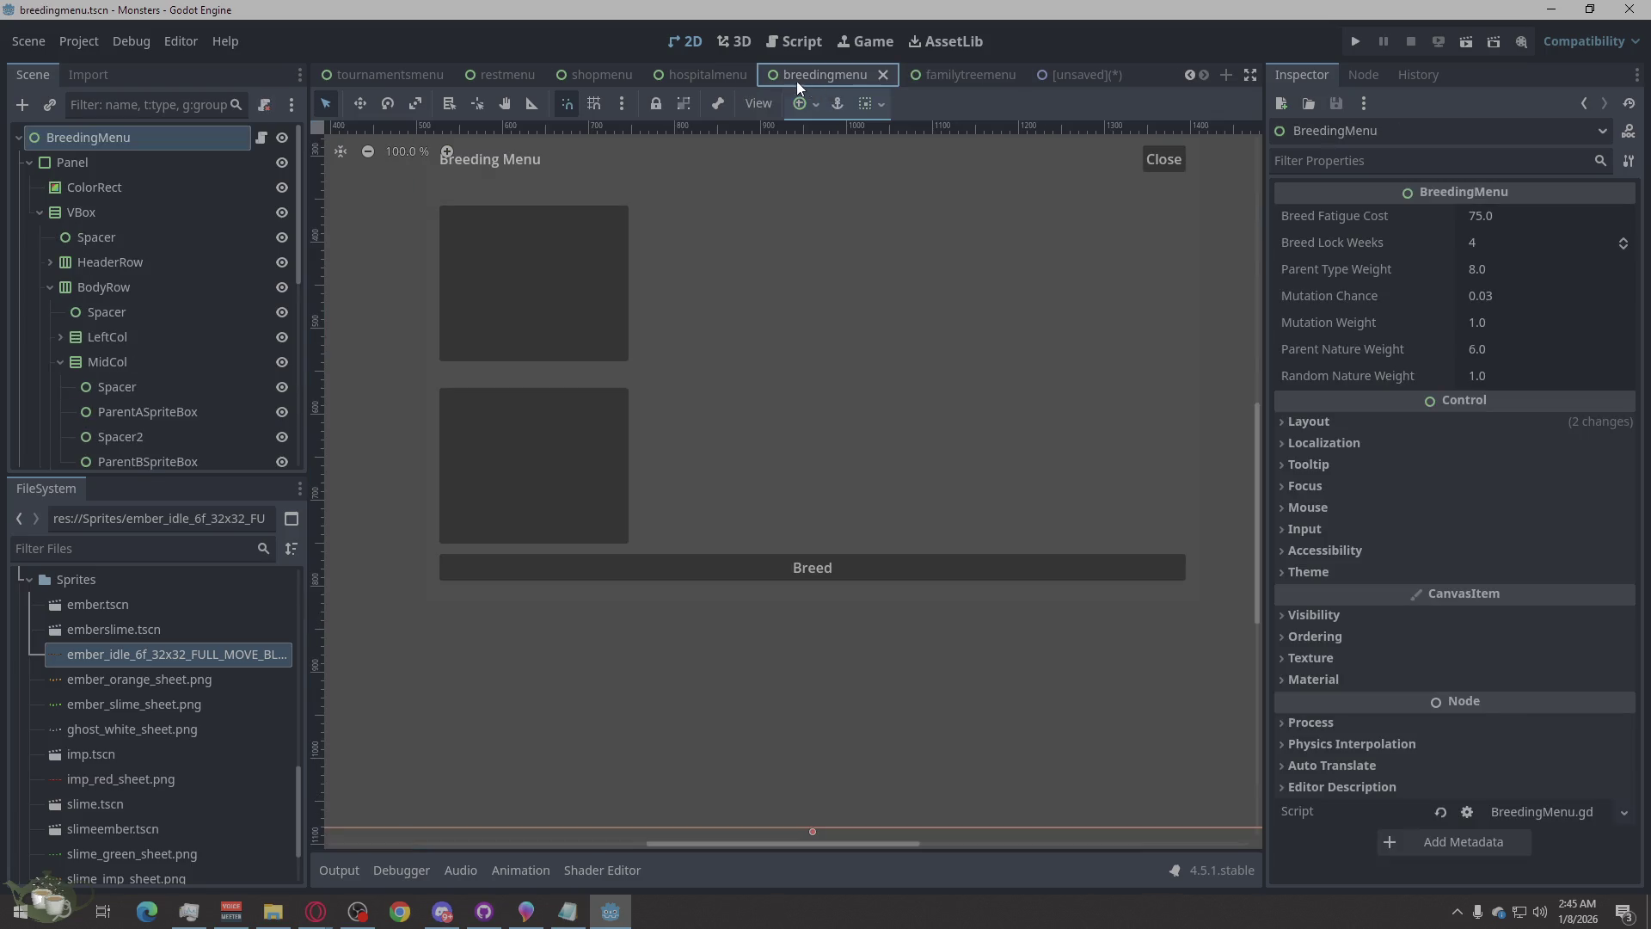
{"action": "scroll", "coordinate": [647, 690], "scroll_direction": "down", "scroll_amount": 7}
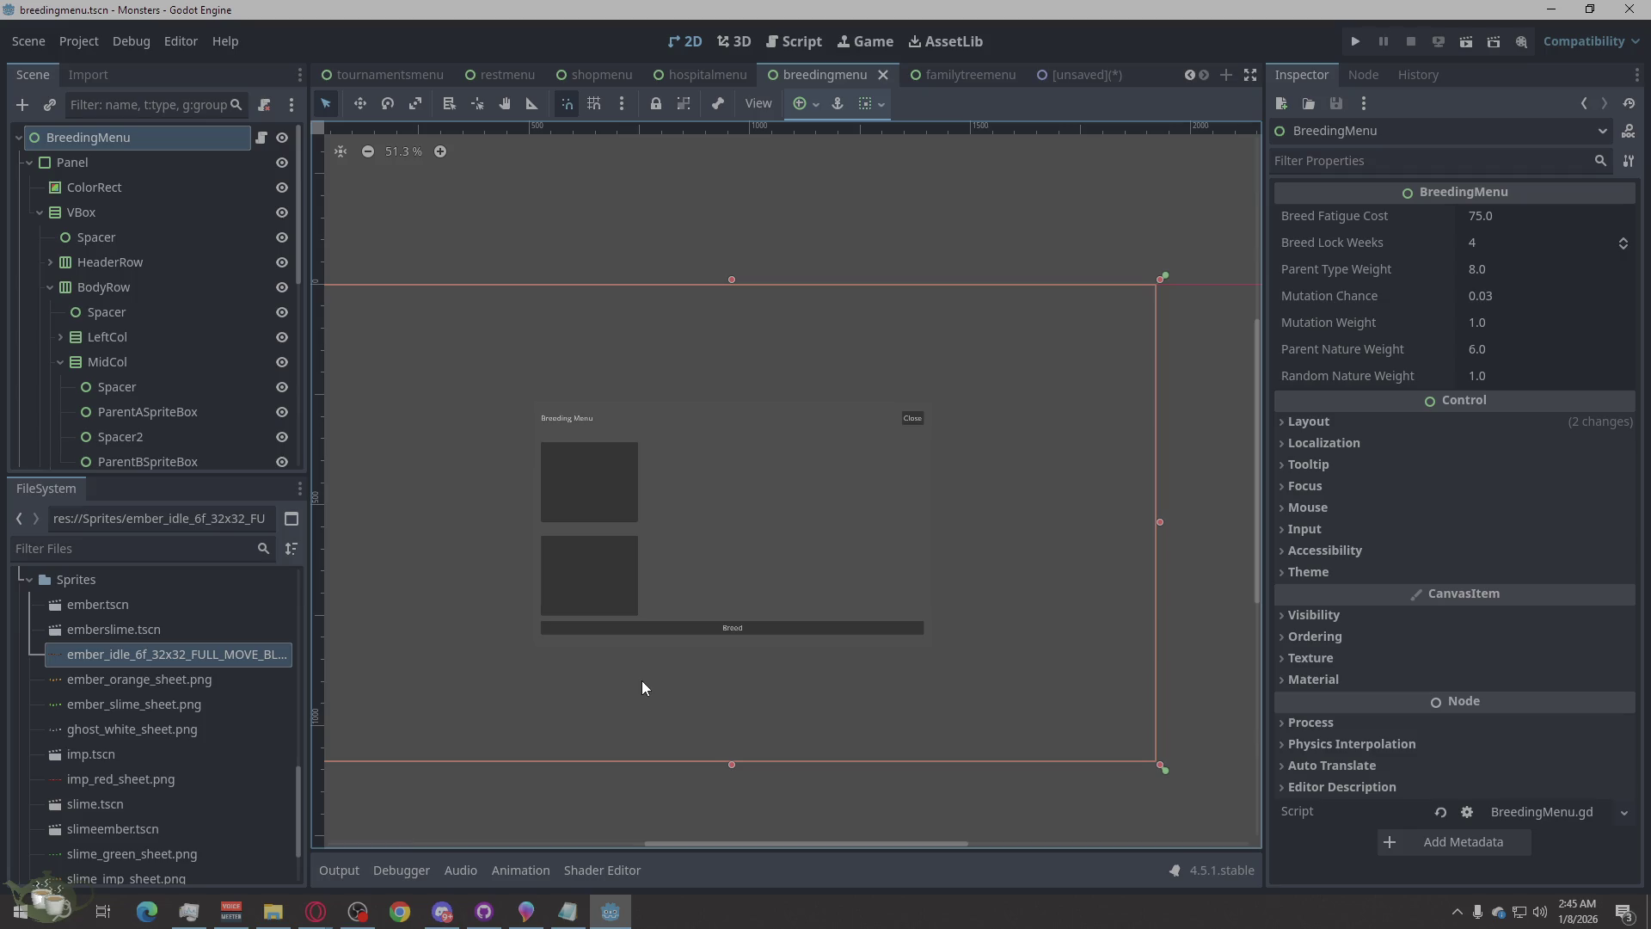
{"action": "scroll", "coordinate": [616, 535], "scroll_direction": "up", "scroll_amount": 3}
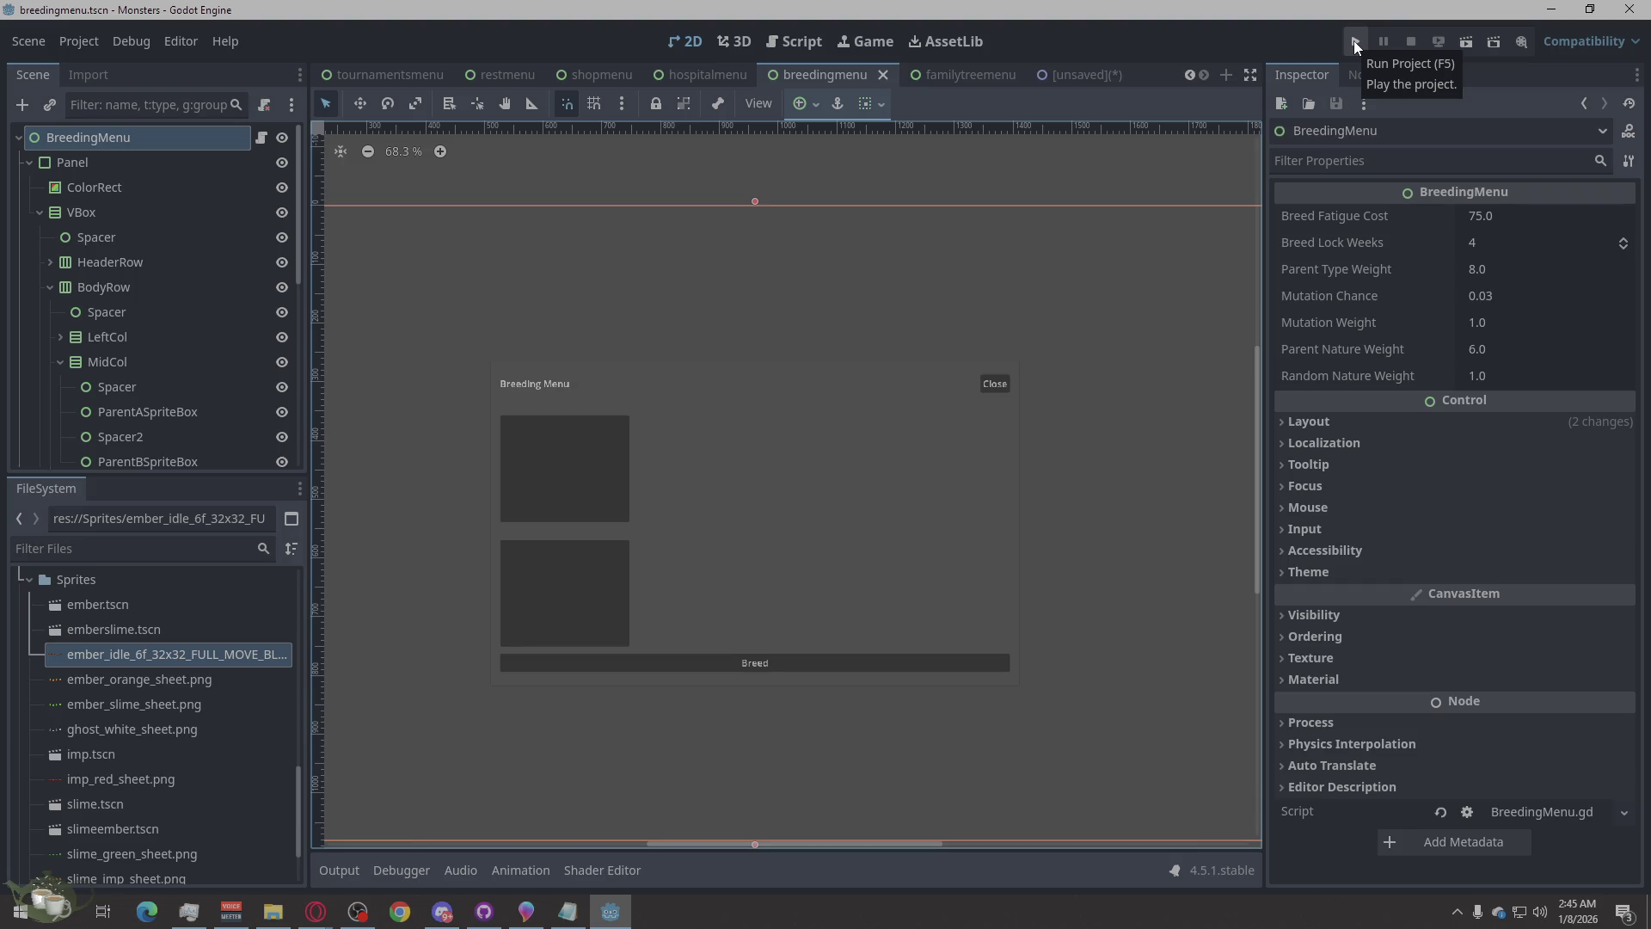
{"action": "left_click", "coordinate": [316, 911]}
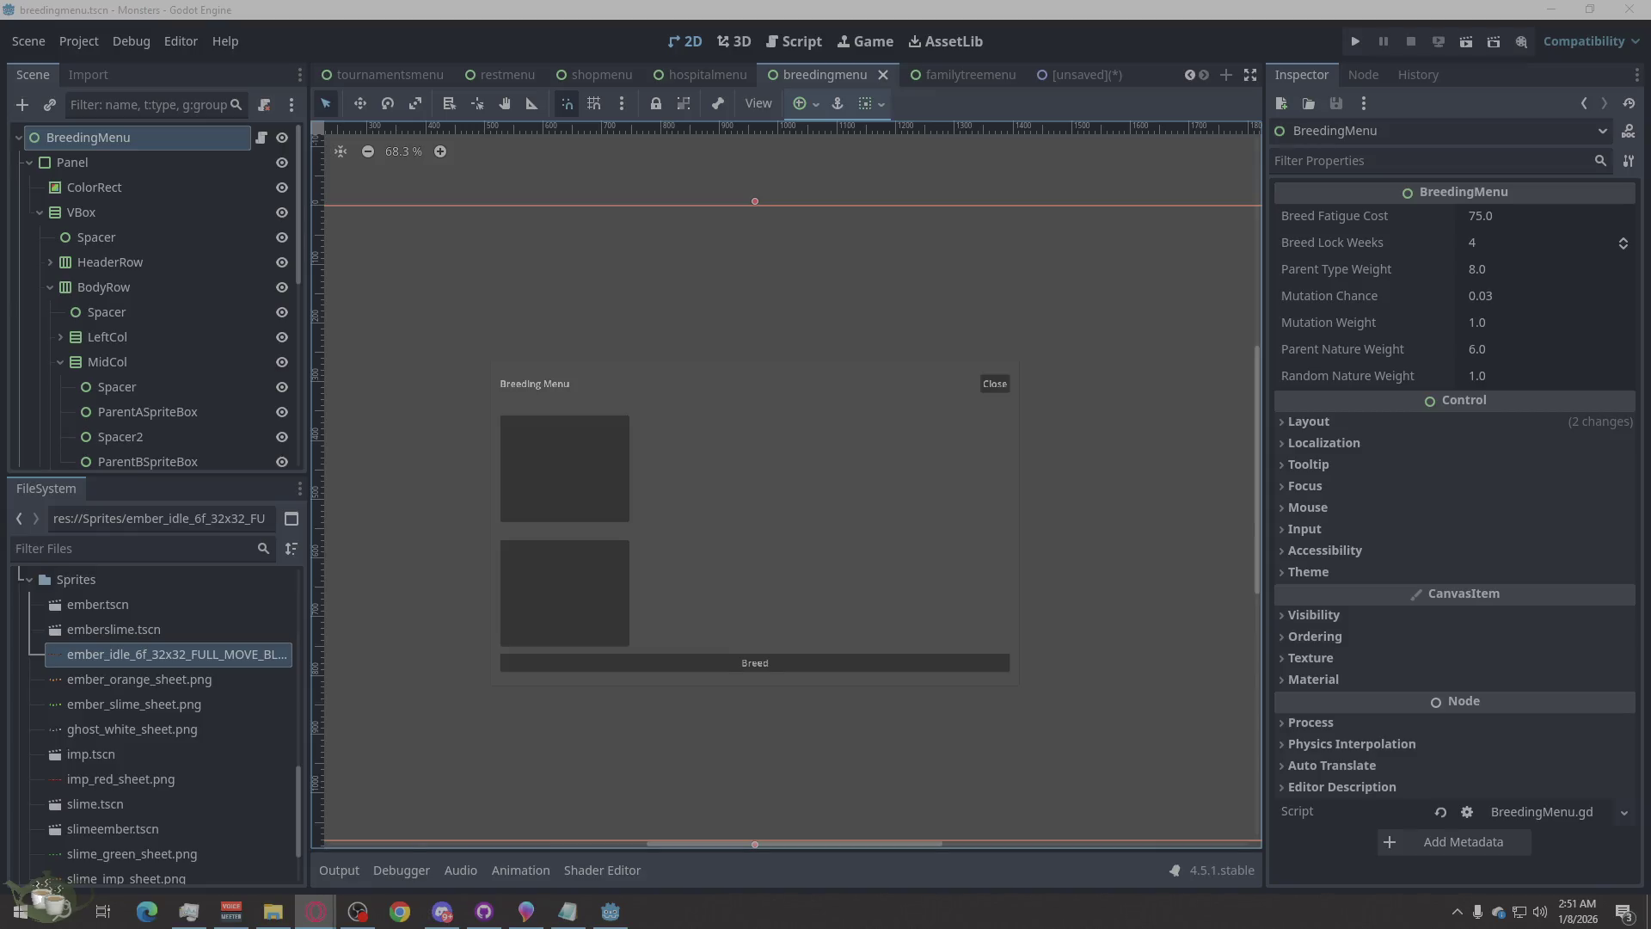
- Deselect the BreedingMenu root node in Godot and bring up Paint 3D's file menu
{"action": "left_click", "coordinate": [968, 246]}
{"action": "left_click", "coordinate": [949, 174]}
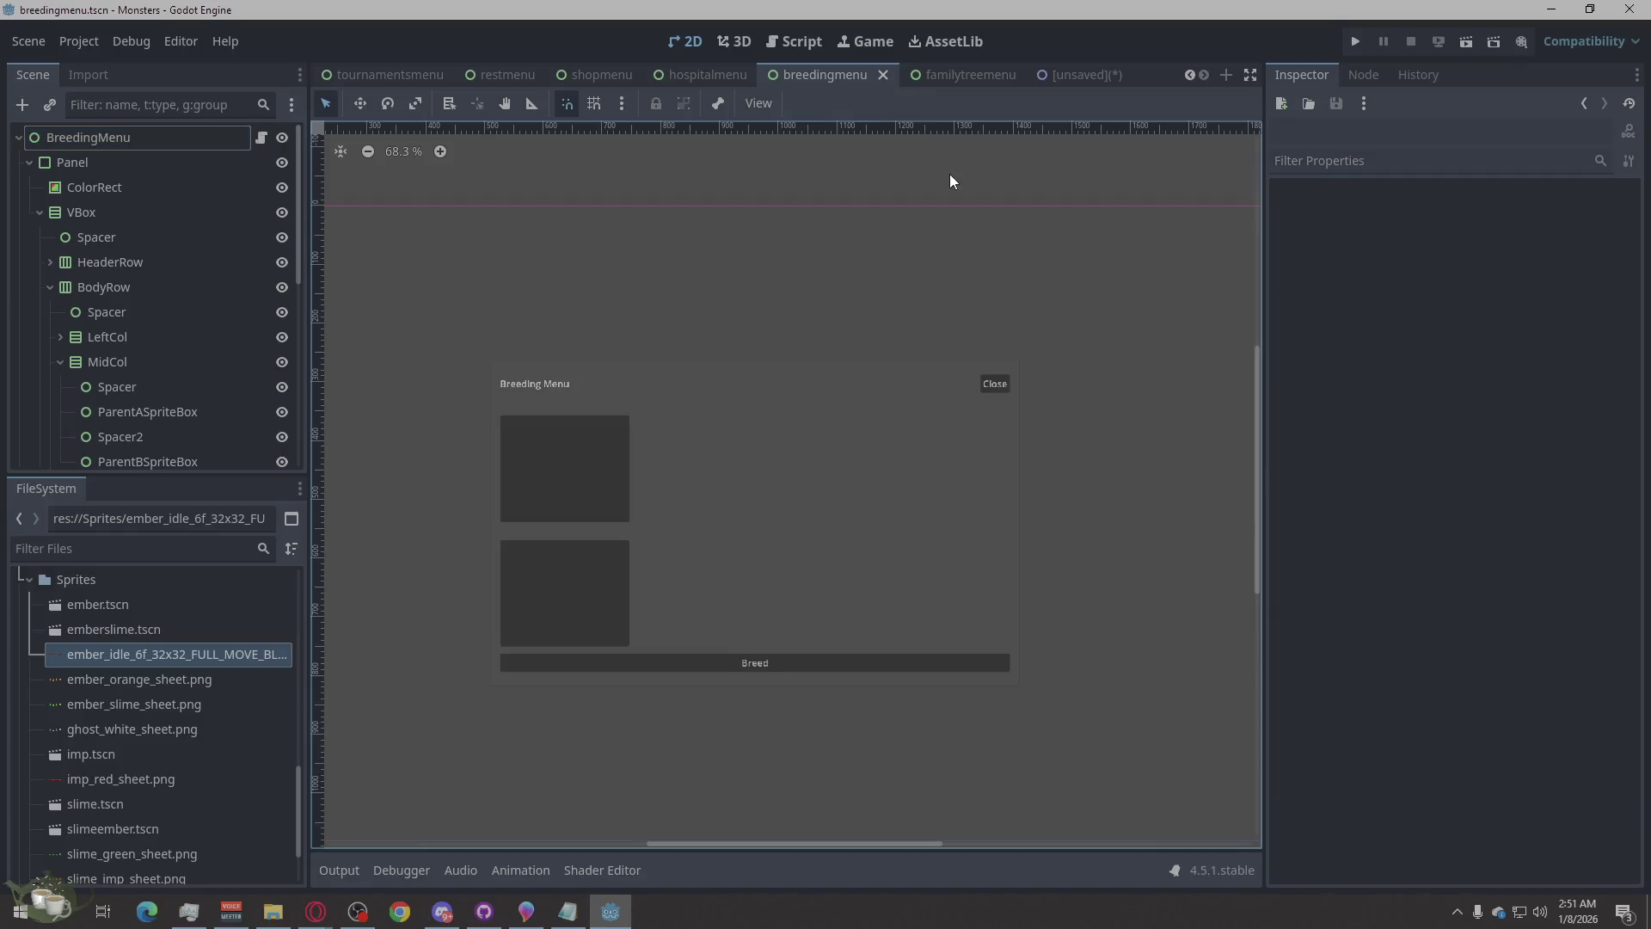
{"action": "scroll", "coordinate": [948, 173], "scroll_direction": "down", "scroll_amount": 3}
{"action": "scroll", "coordinate": [753, 567], "scroll_direction": "down", "scroll_amount": 1}
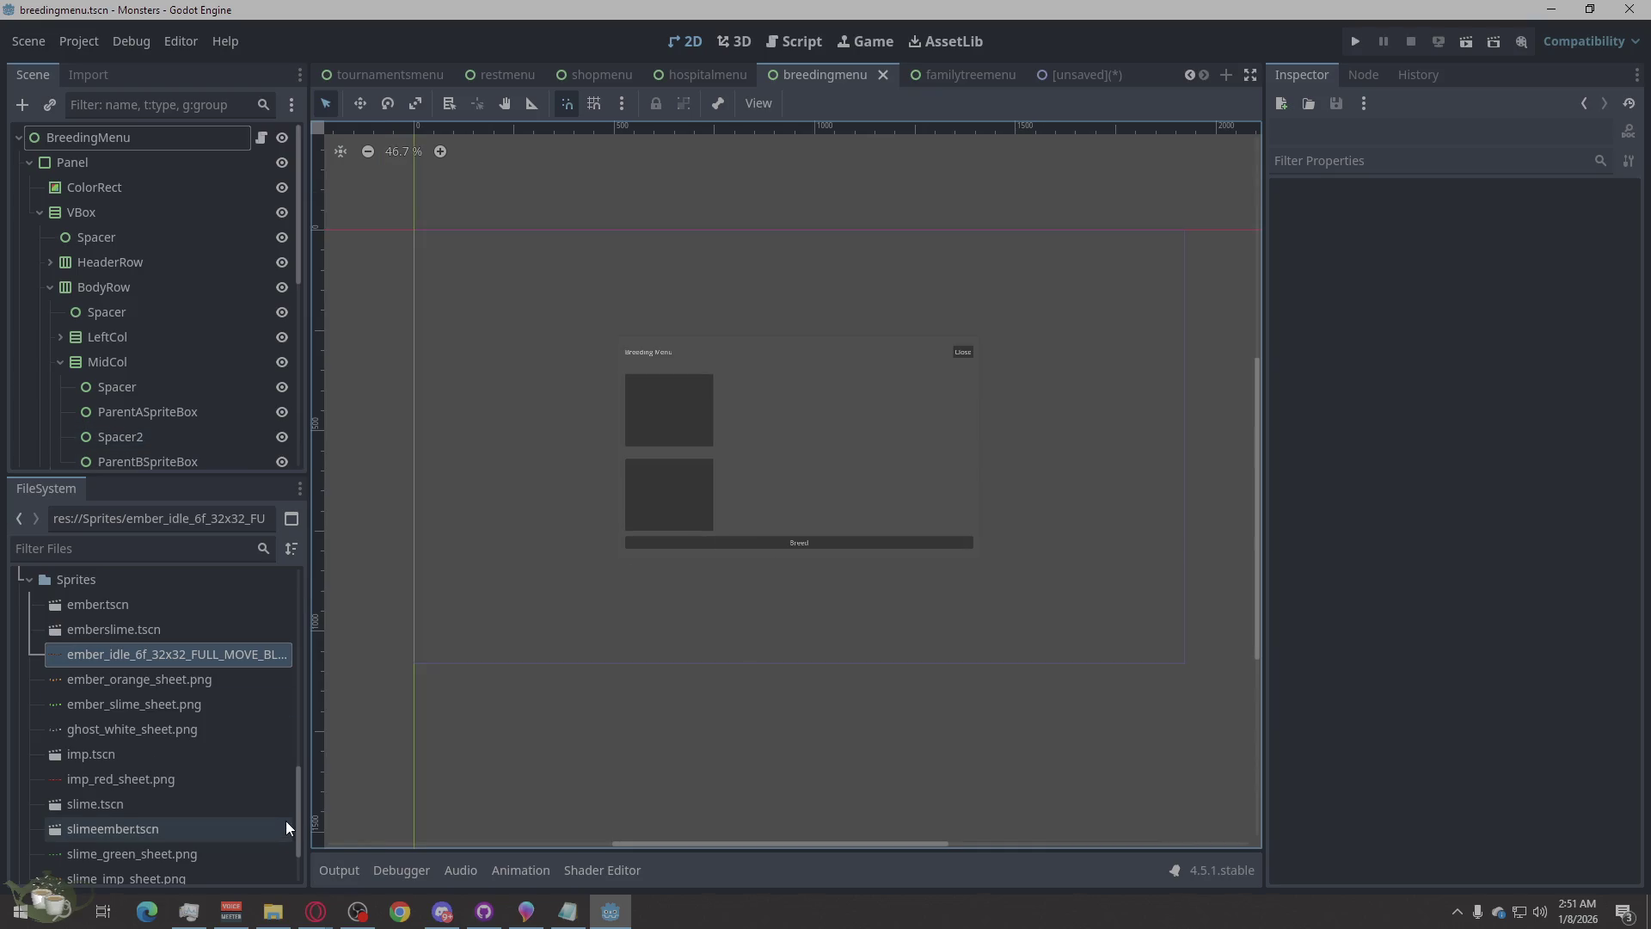
{"action": "mouse_move", "coordinate": [693, 79]}
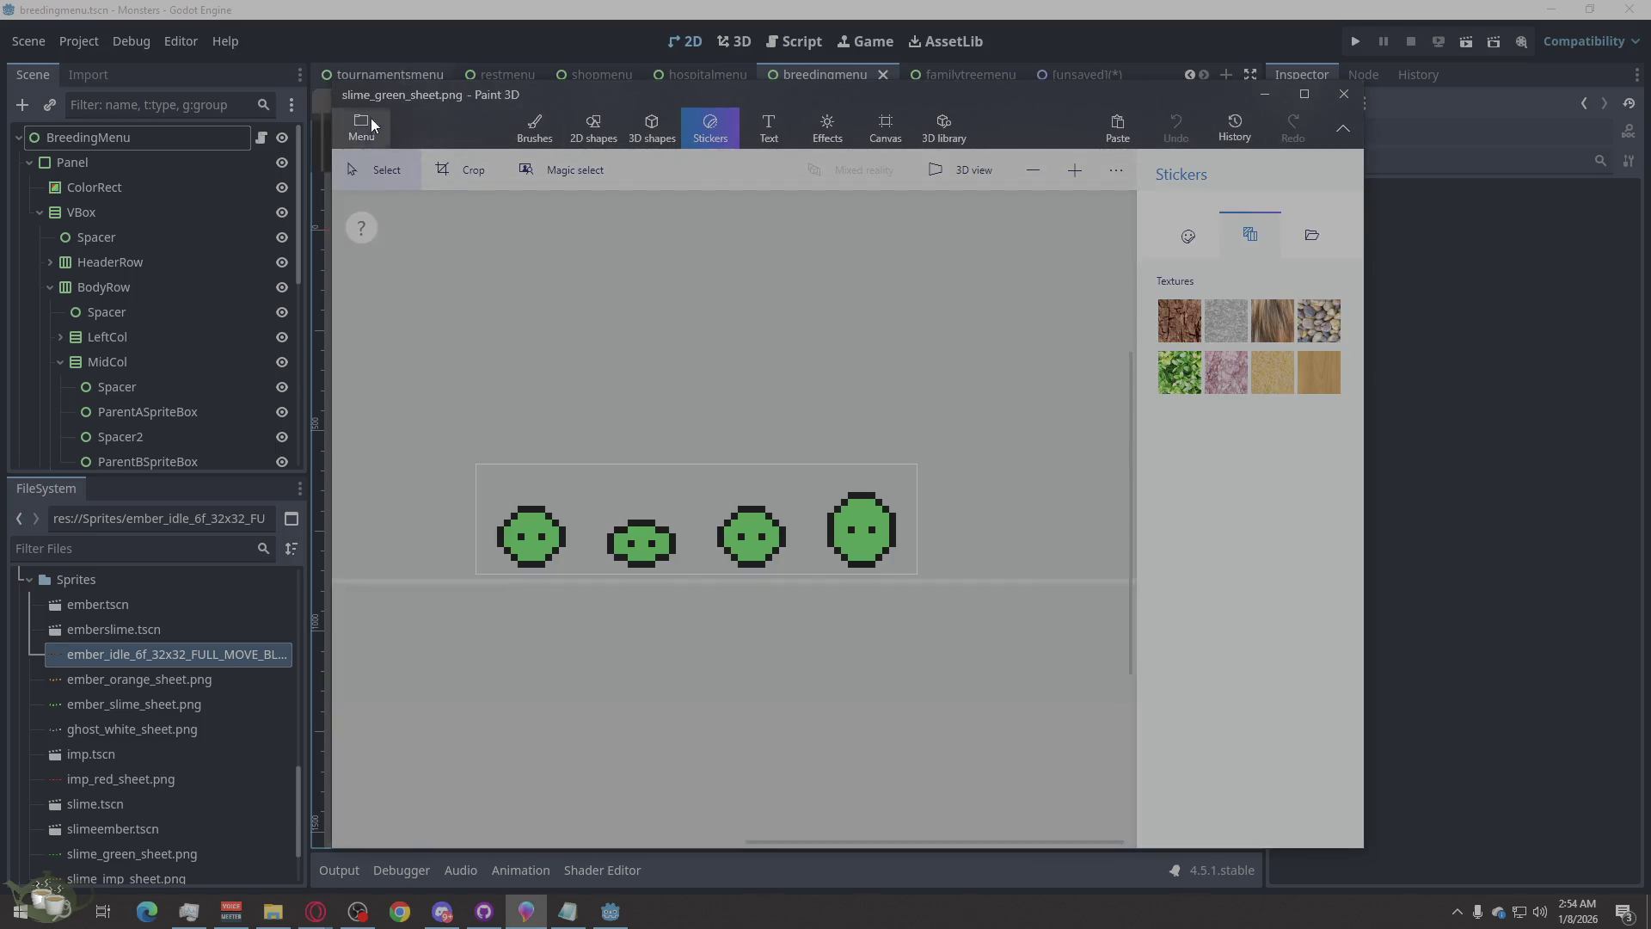
{"action": "left_click", "coordinate": [351, 116]}
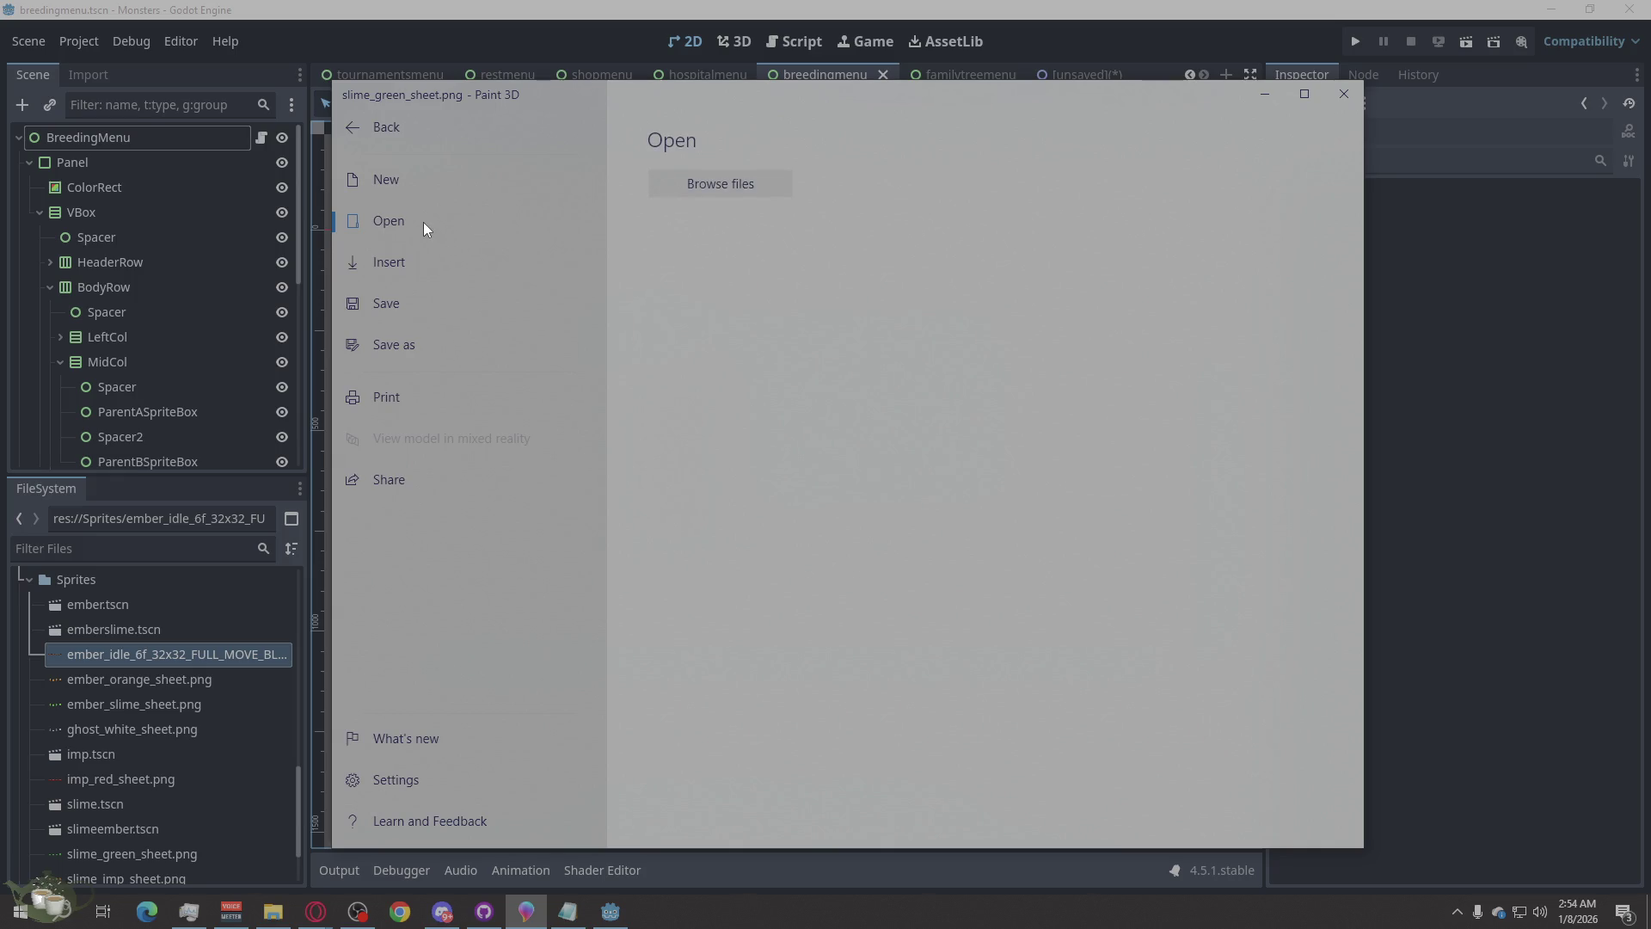
- Open the ChatGPT wolf sprite image from the Downloads folder in Paint 3D
{"action": "left_click", "coordinate": [743, 180]}
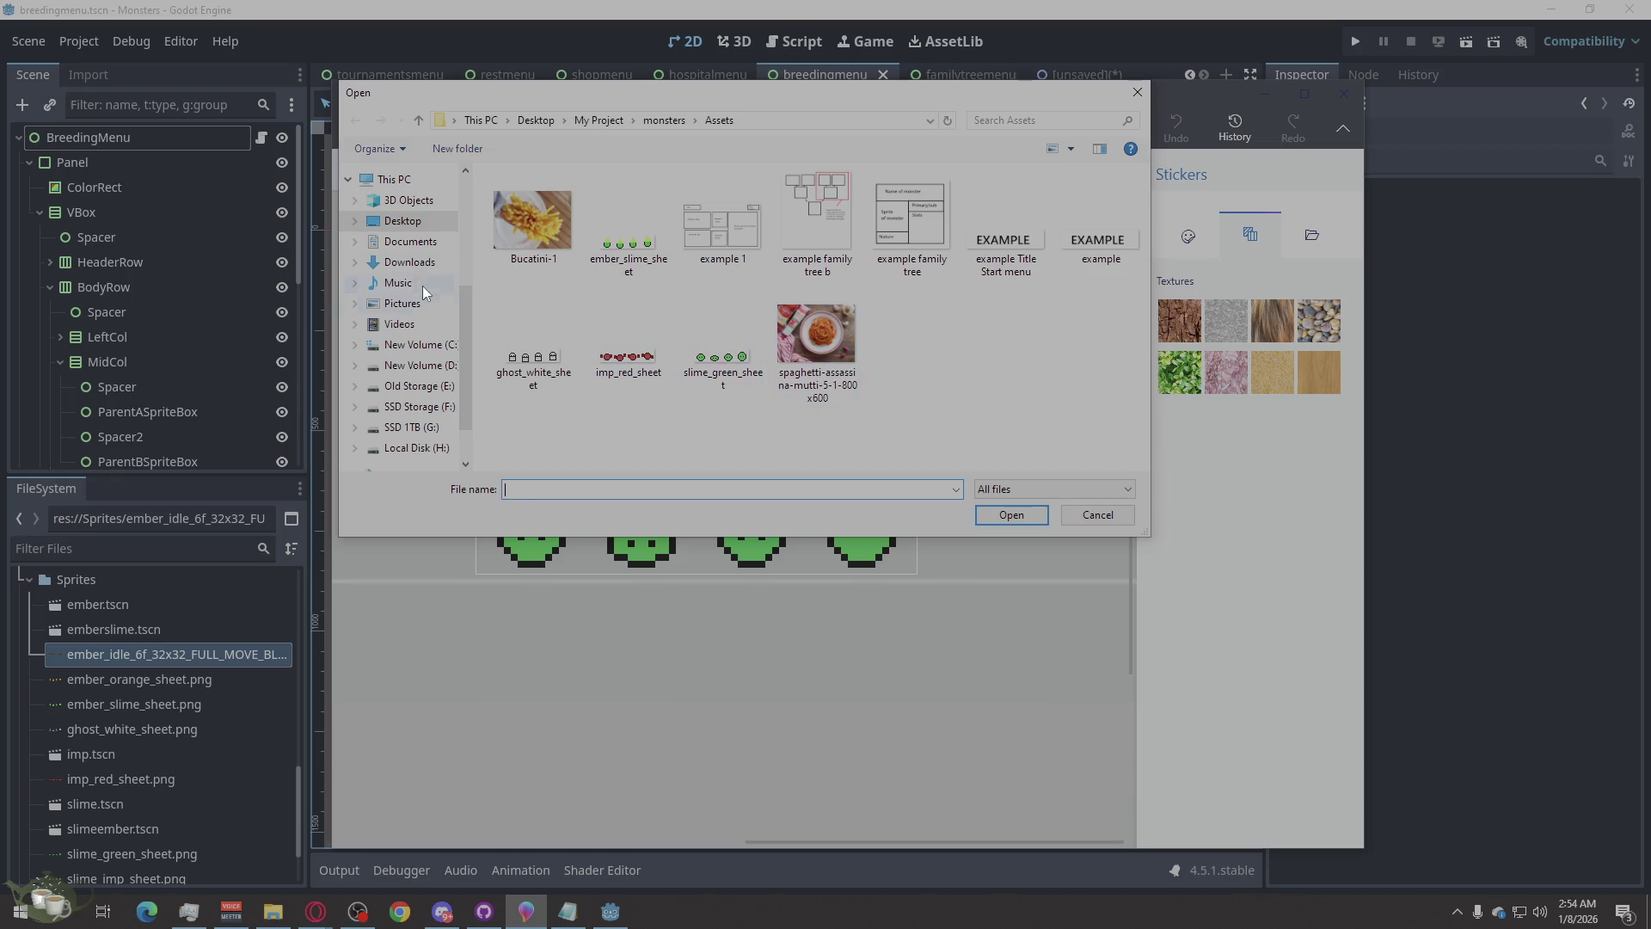
{"action": "left_click", "coordinate": [409, 263]}
{"action": "double_click", "coordinate": [611, 199]}
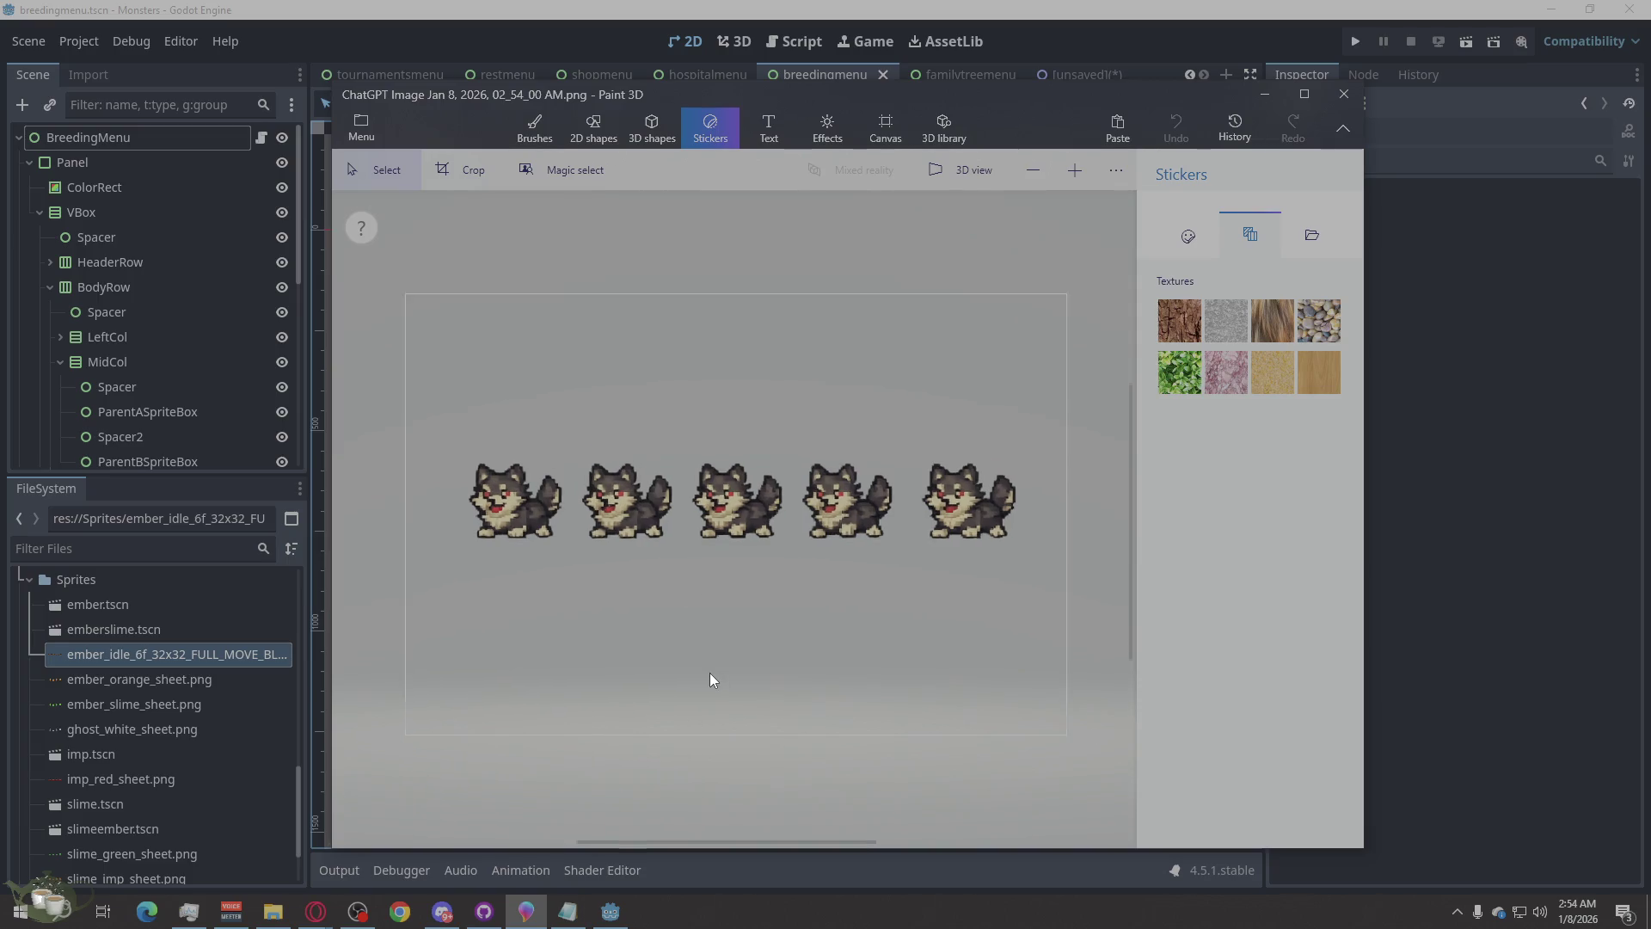
{"action": "scroll", "coordinate": [711, 674], "scroll_direction": "up", "scroll_amount": 2}
{"action": "scroll", "coordinate": [710, 674], "scroll_direction": "down", "scroll_amount": 1}
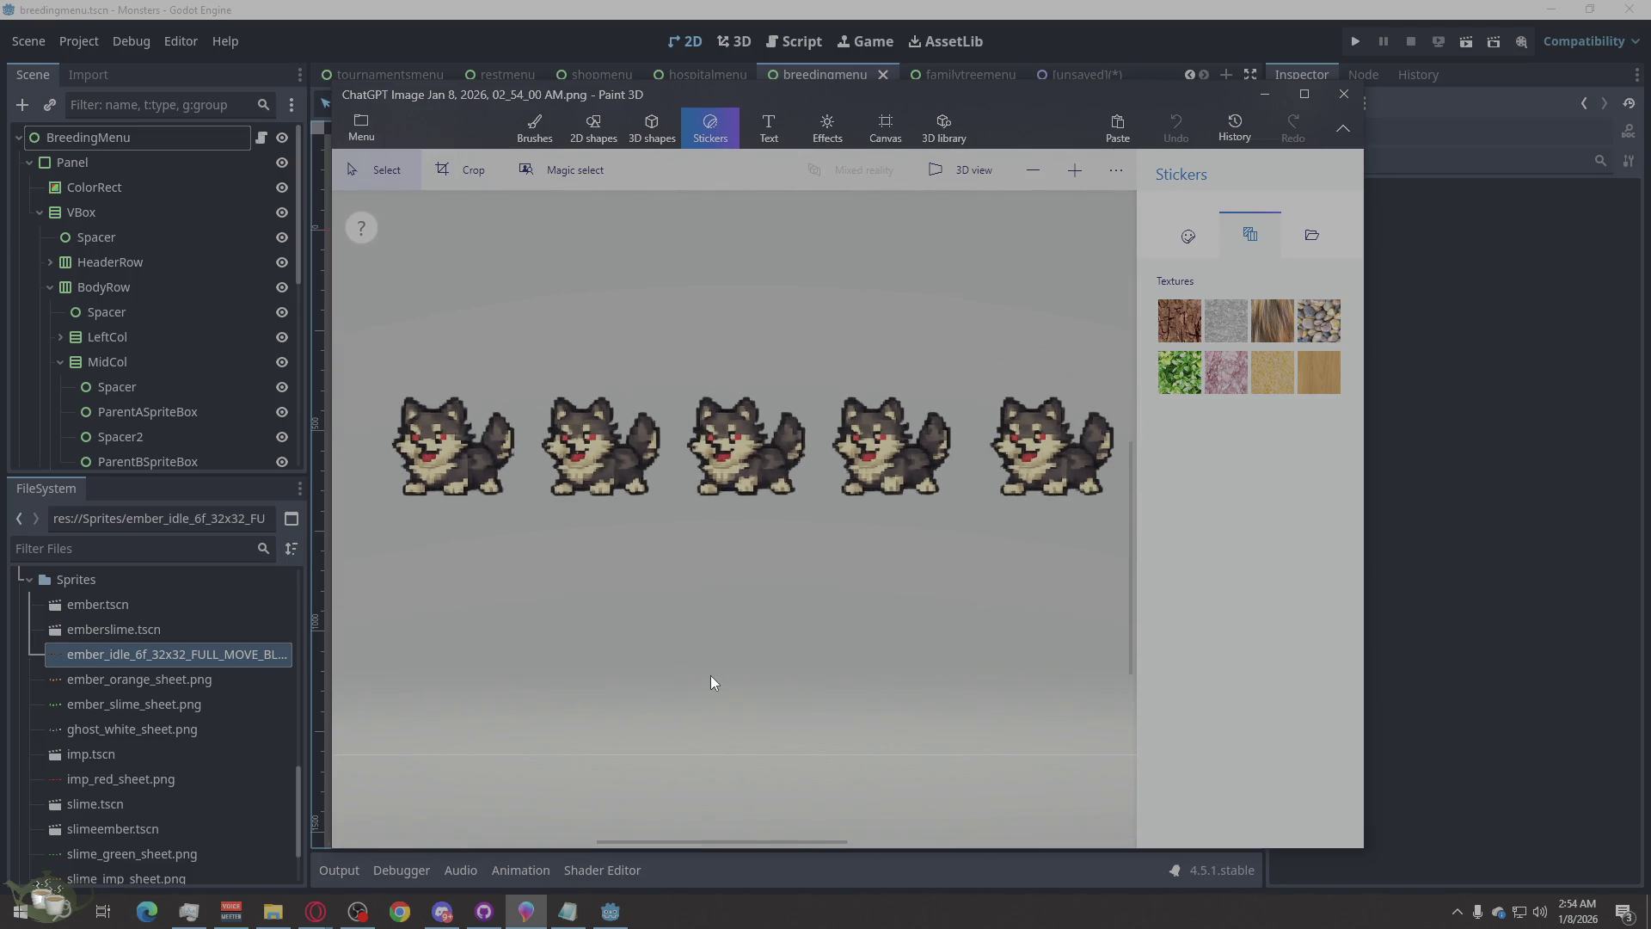
{"action": "scroll", "coordinate": [711, 675], "scroll_direction": "down", "scroll_amount": 1}
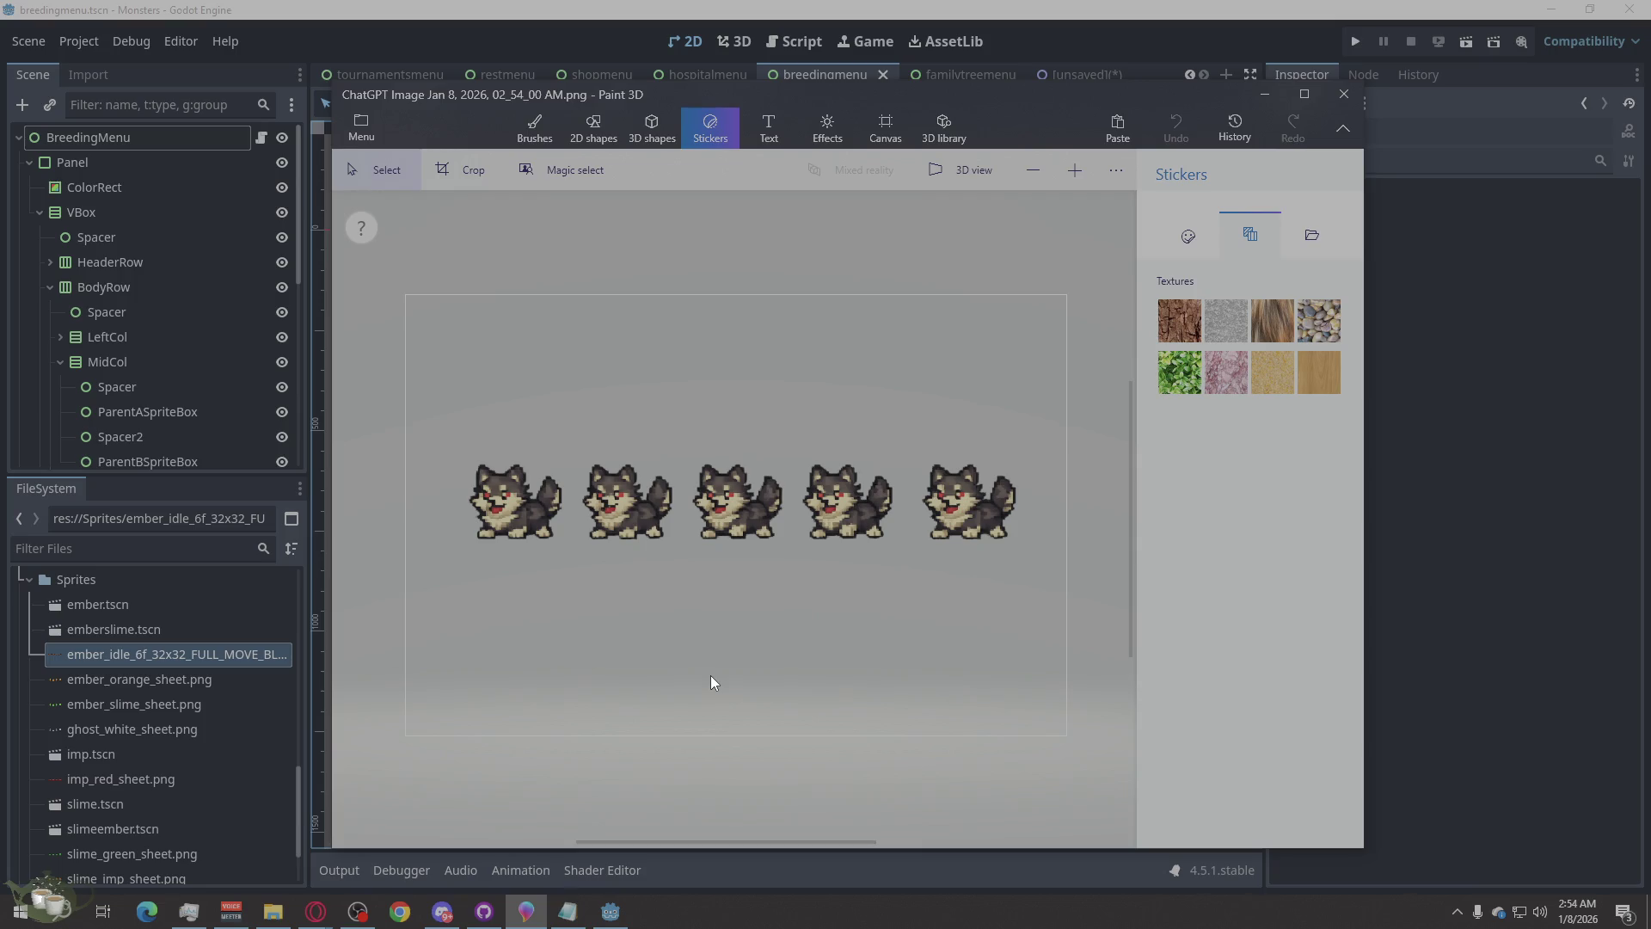
{"action": "scroll", "coordinate": [766, 432], "scroll_direction": "down", "scroll_amount": 2}
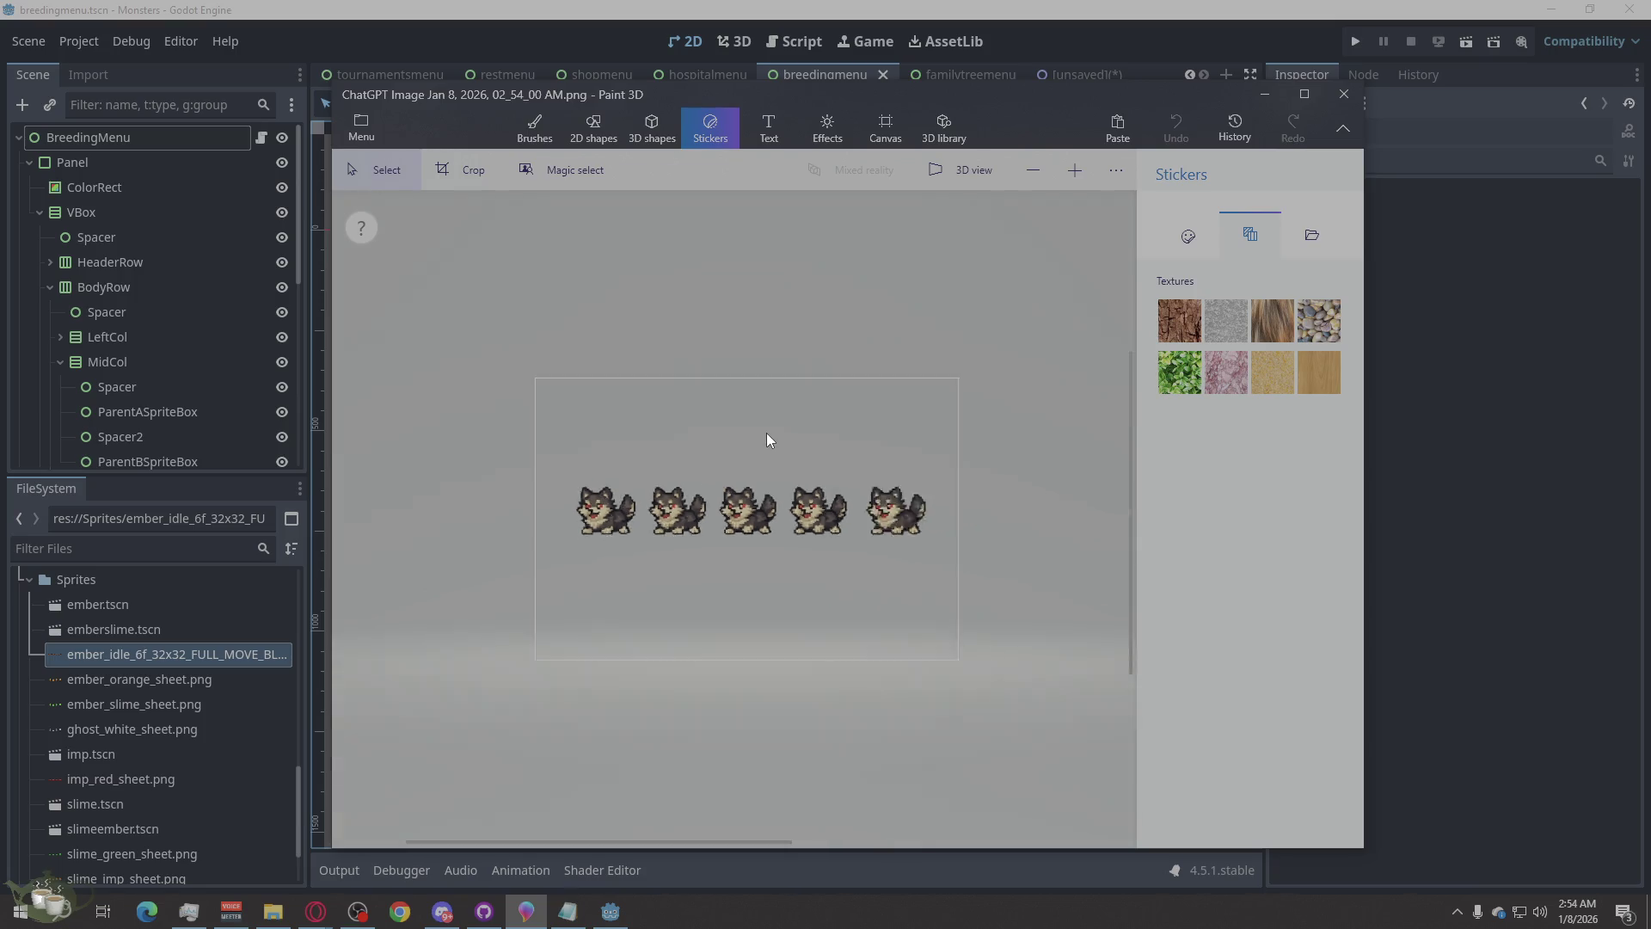
{"action": "scroll", "coordinate": [740, 491], "scroll_direction": "up", "scroll_amount": 3}
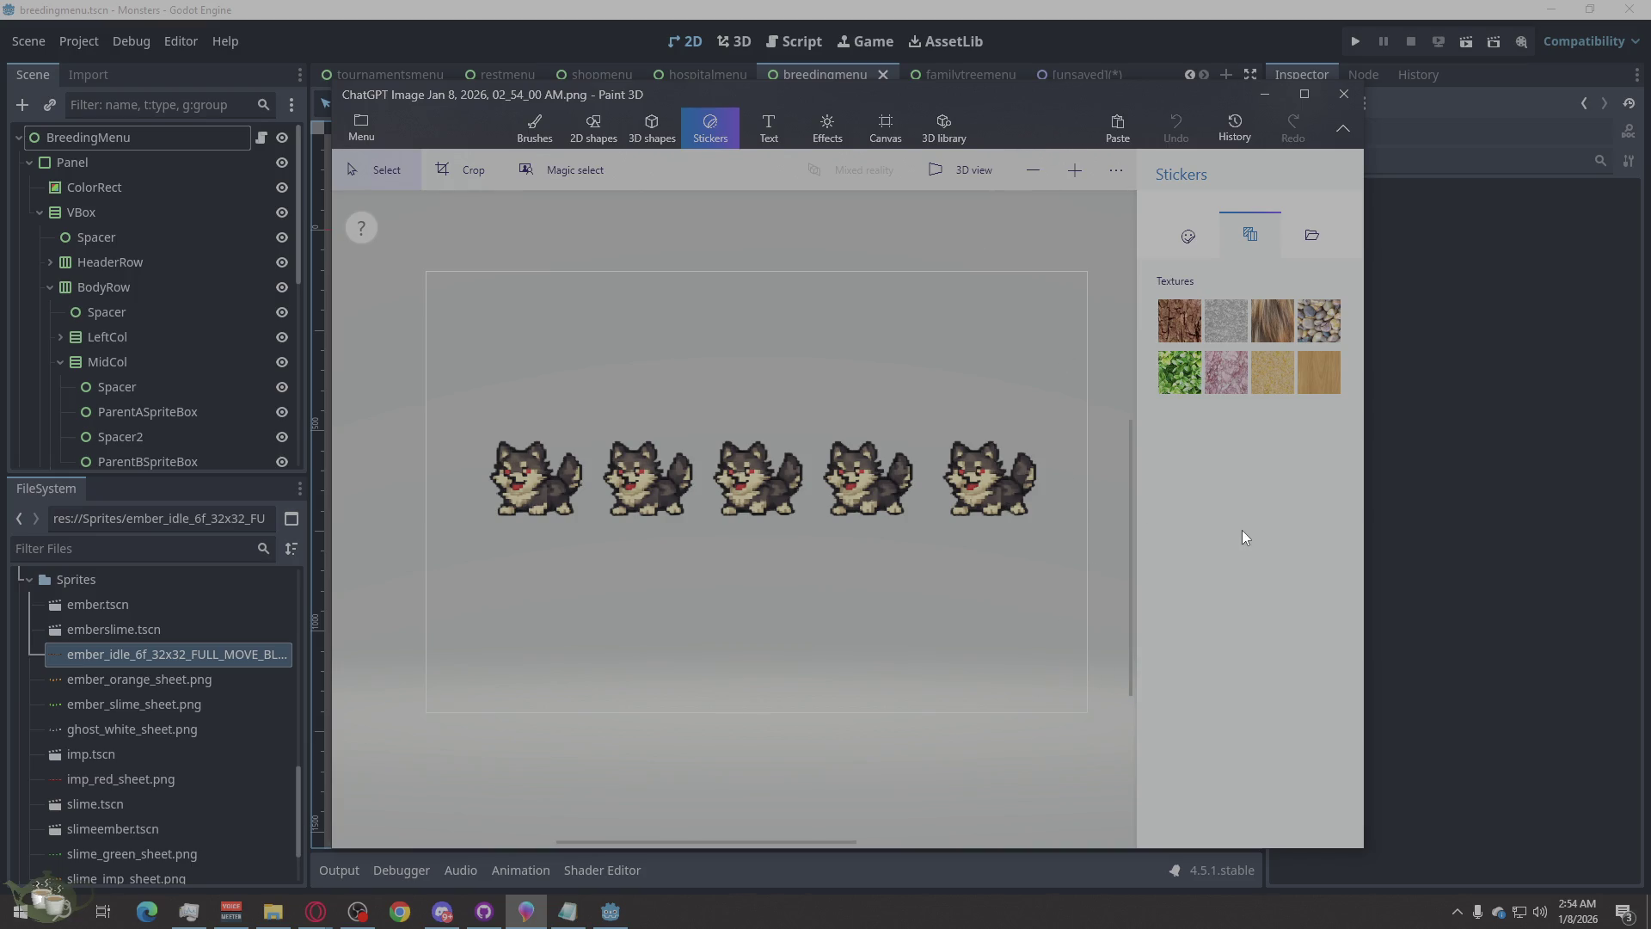
- Look through the Stickers and Brushes panels and choose the Fill bucket
{"action": "left_click", "coordinate": [1186, 238]}
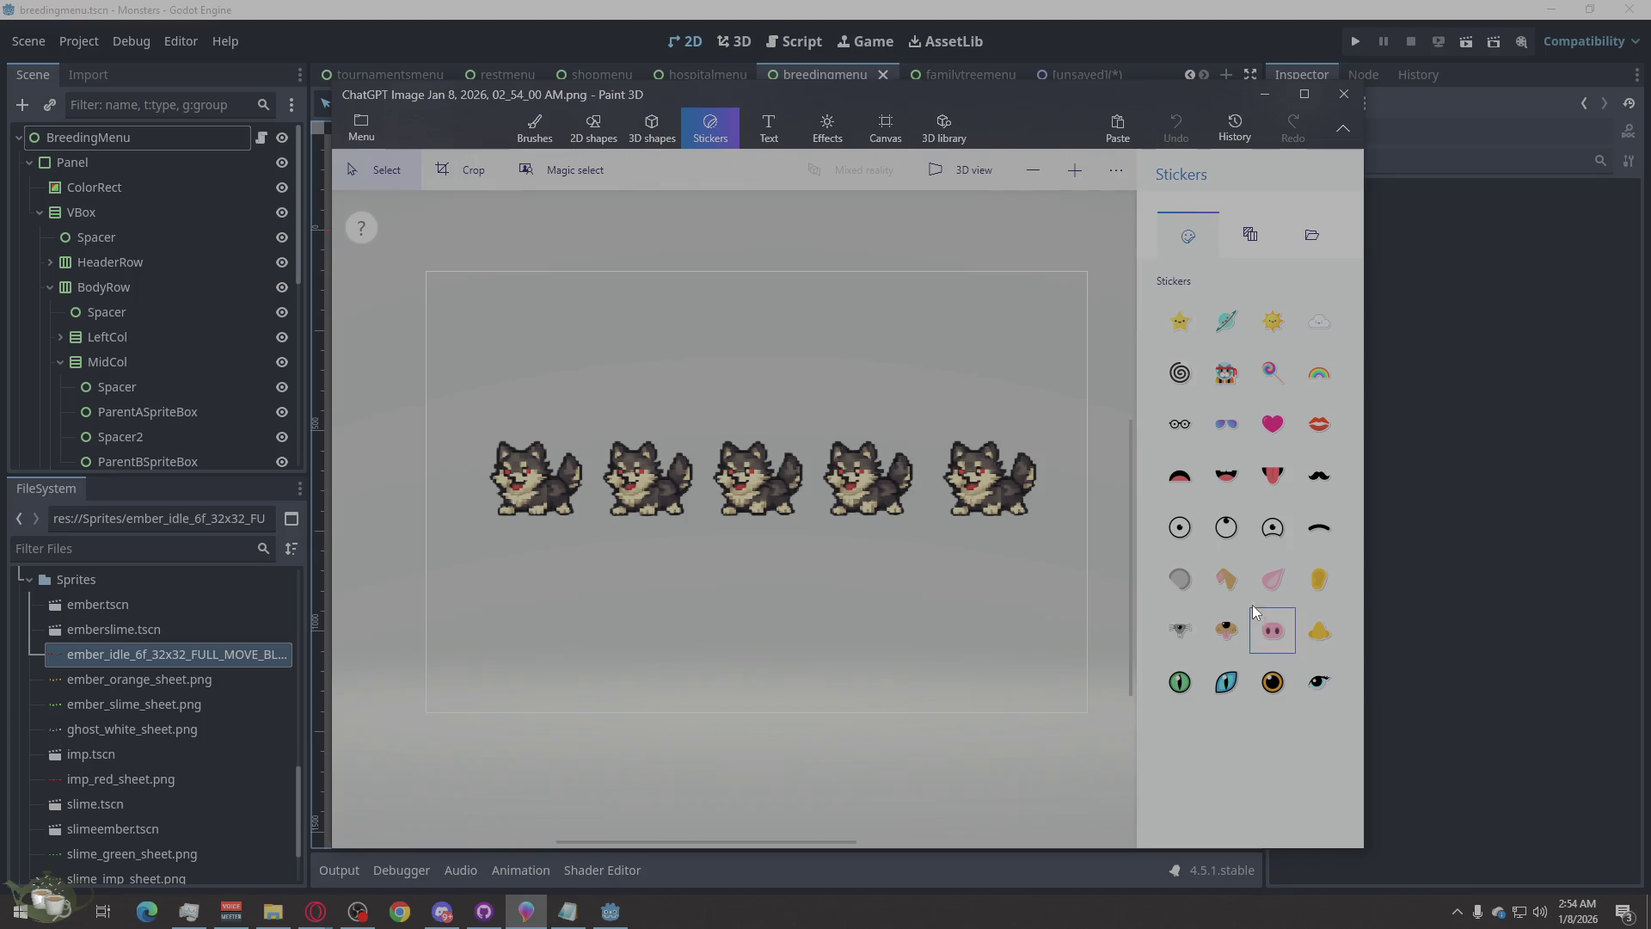
{"action": "left_click", "coordinate": [535, 129]}
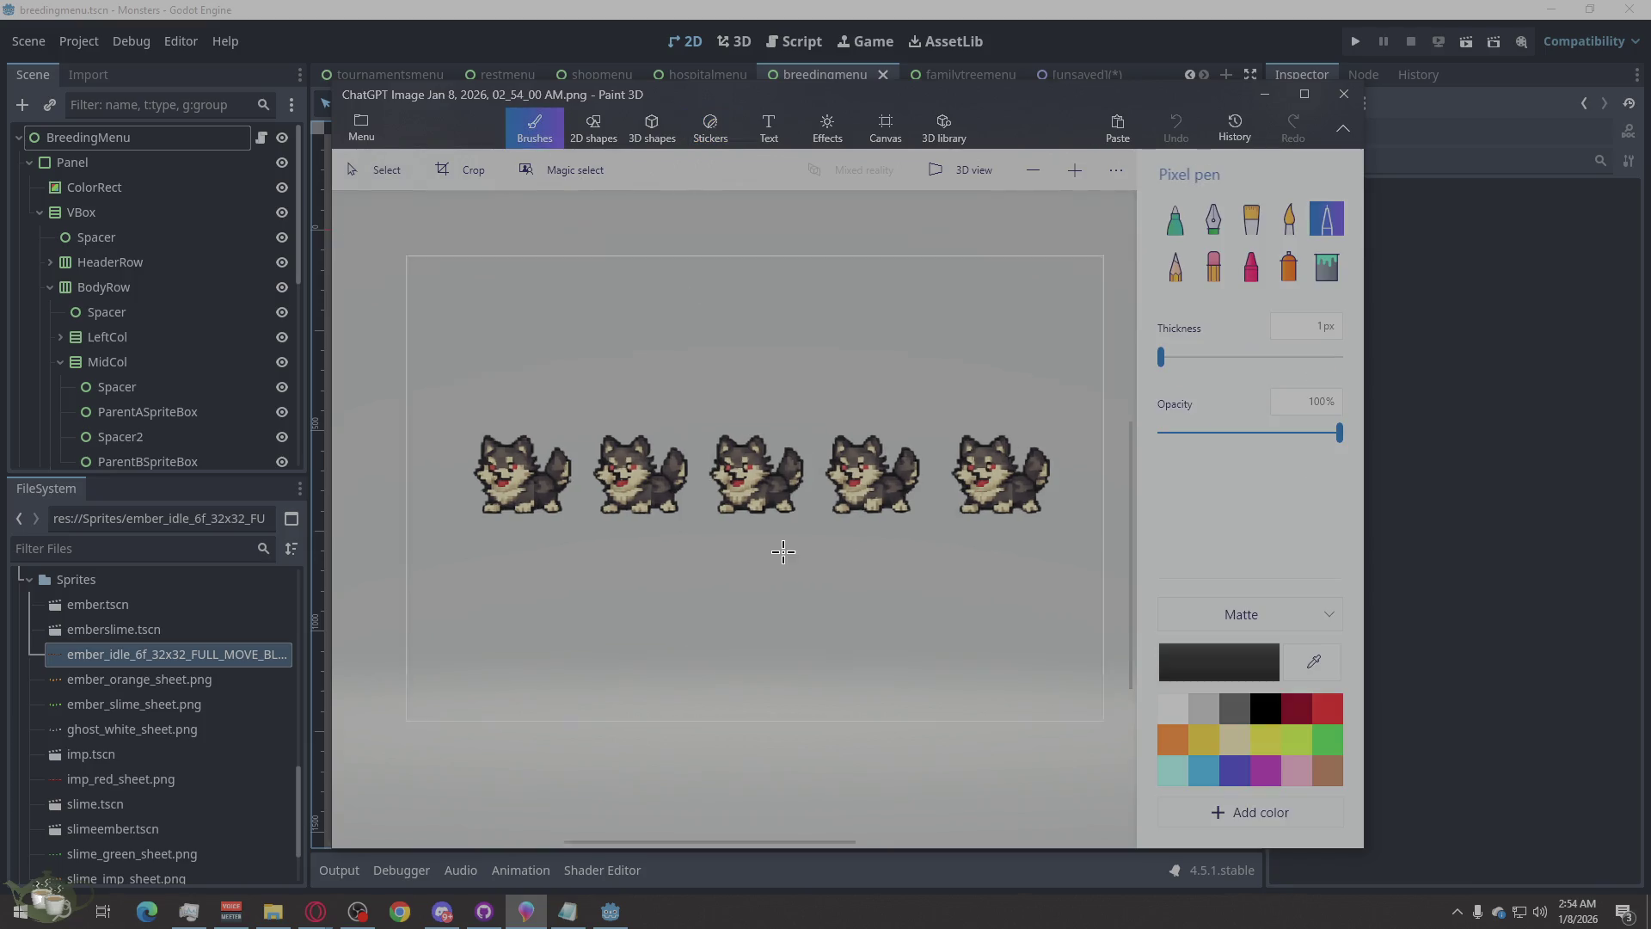
{"action": "scroll", "coordinate": [783, 552], "scroll_direction": "up", "scroll_amount": 2}
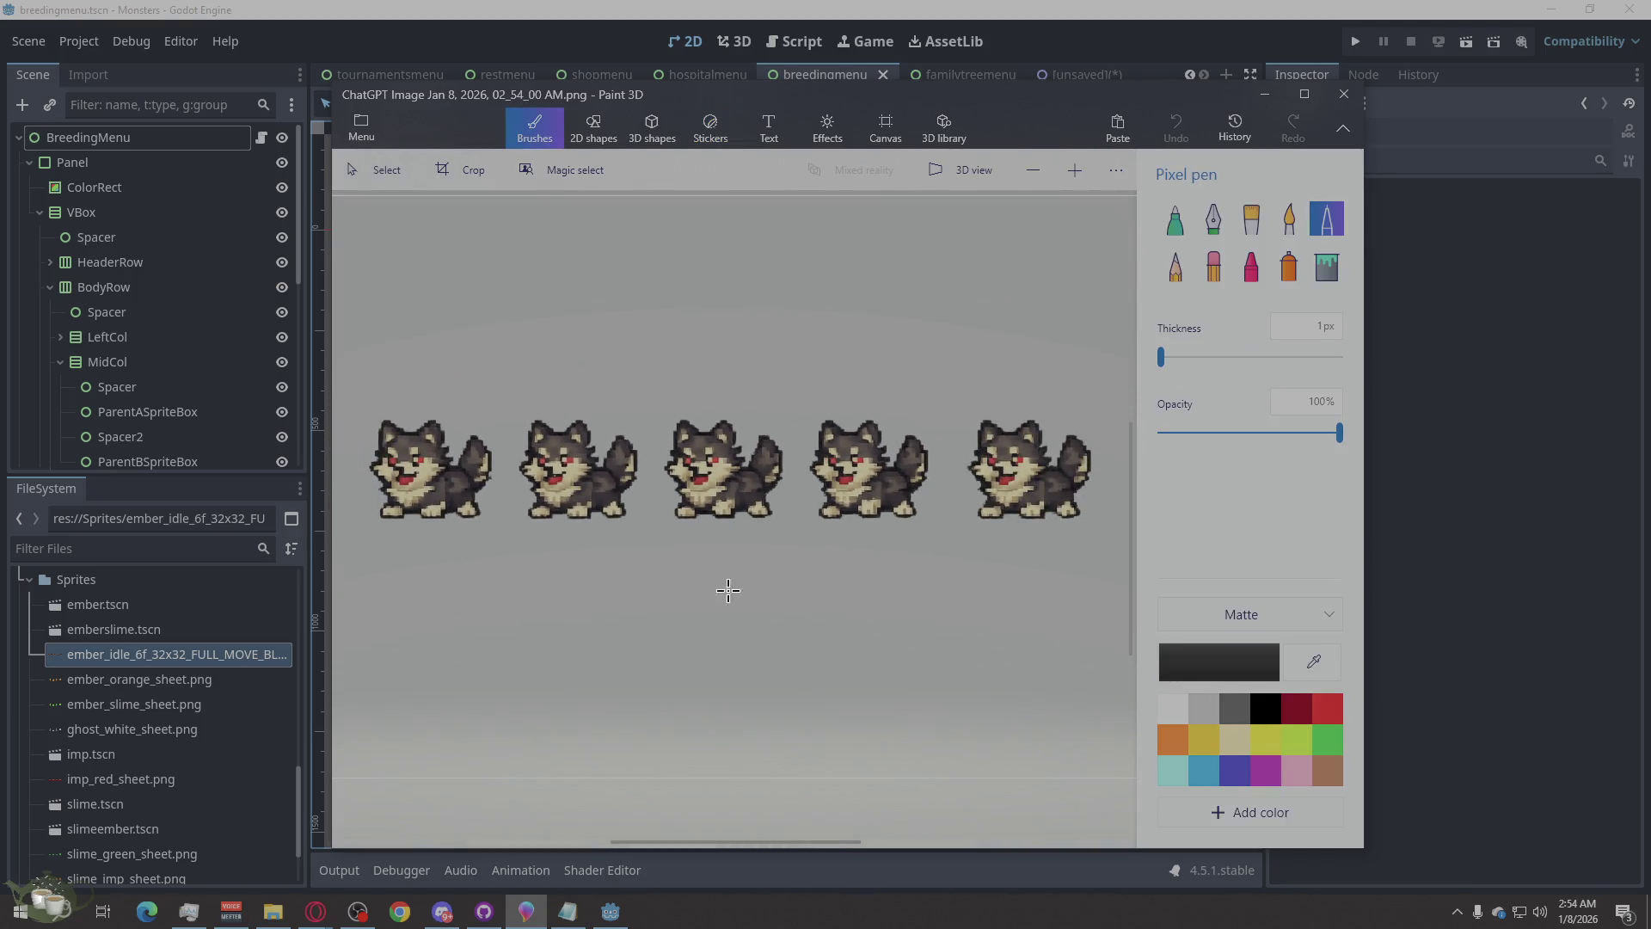
{"action": "scroll", "coordinate": [728, 591], "scroll_direction": "down", "scroll_amount": 1}
{"action": "scroll", "coordinate": [1049, 675], "scroll_direction": "up", "scroll_amount": 1}
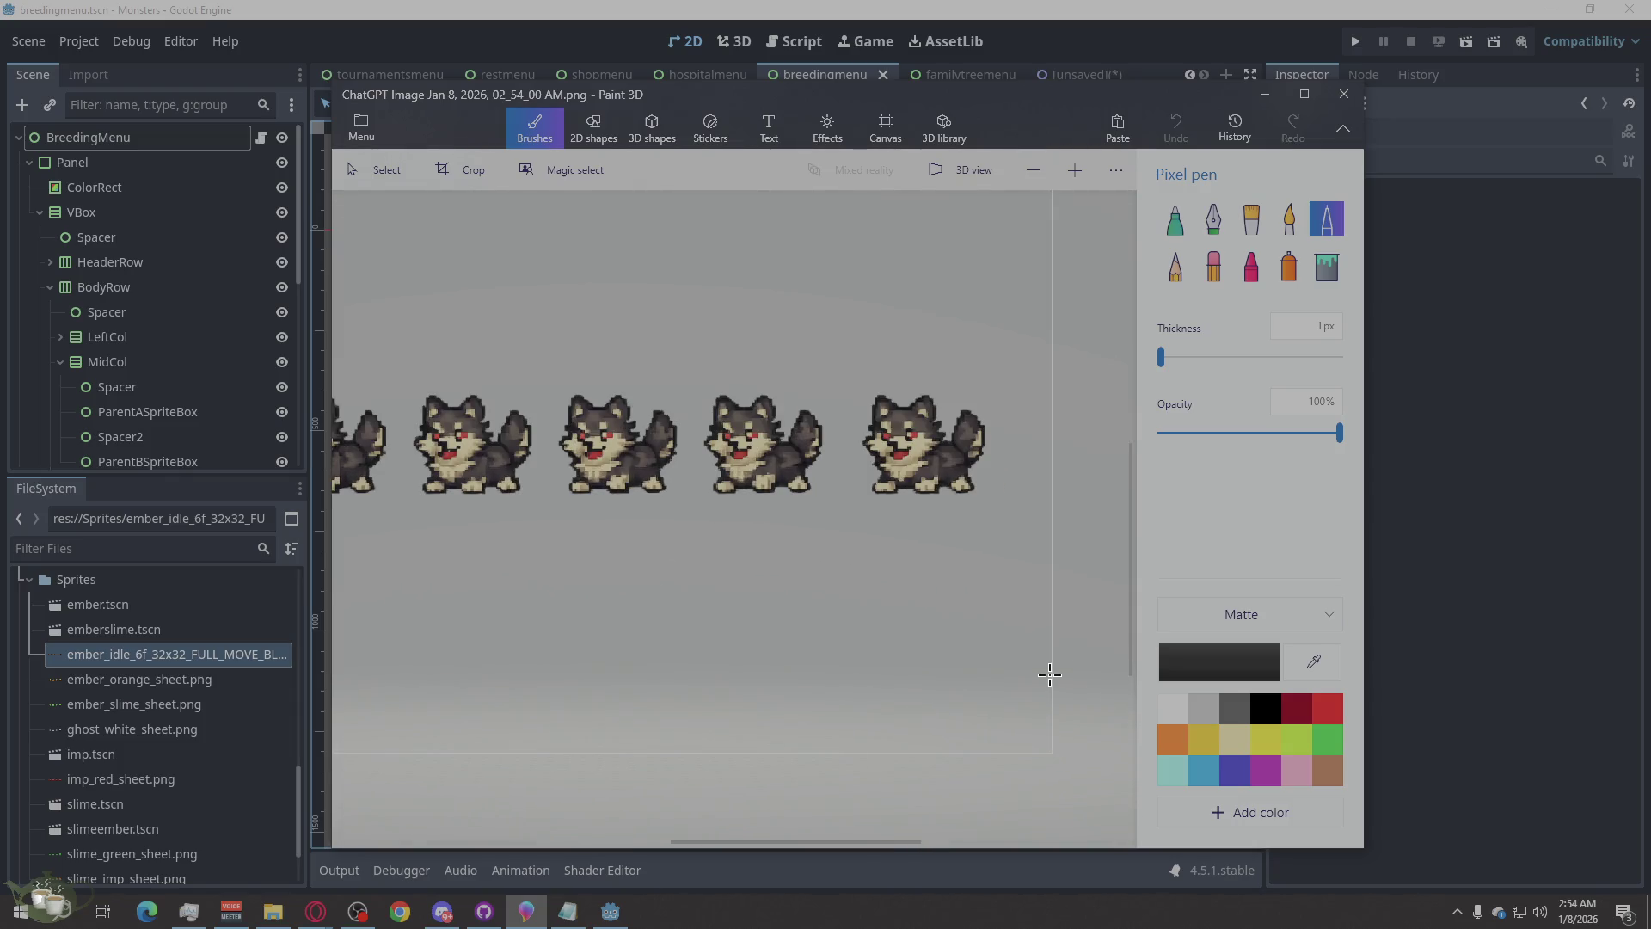
{"action": "scroll", "coordinate": [1049, 675], "scroll_direction": "down", "scroll_amount": 1}
{"action": "left_click", "coordinate": [1326, 265]}
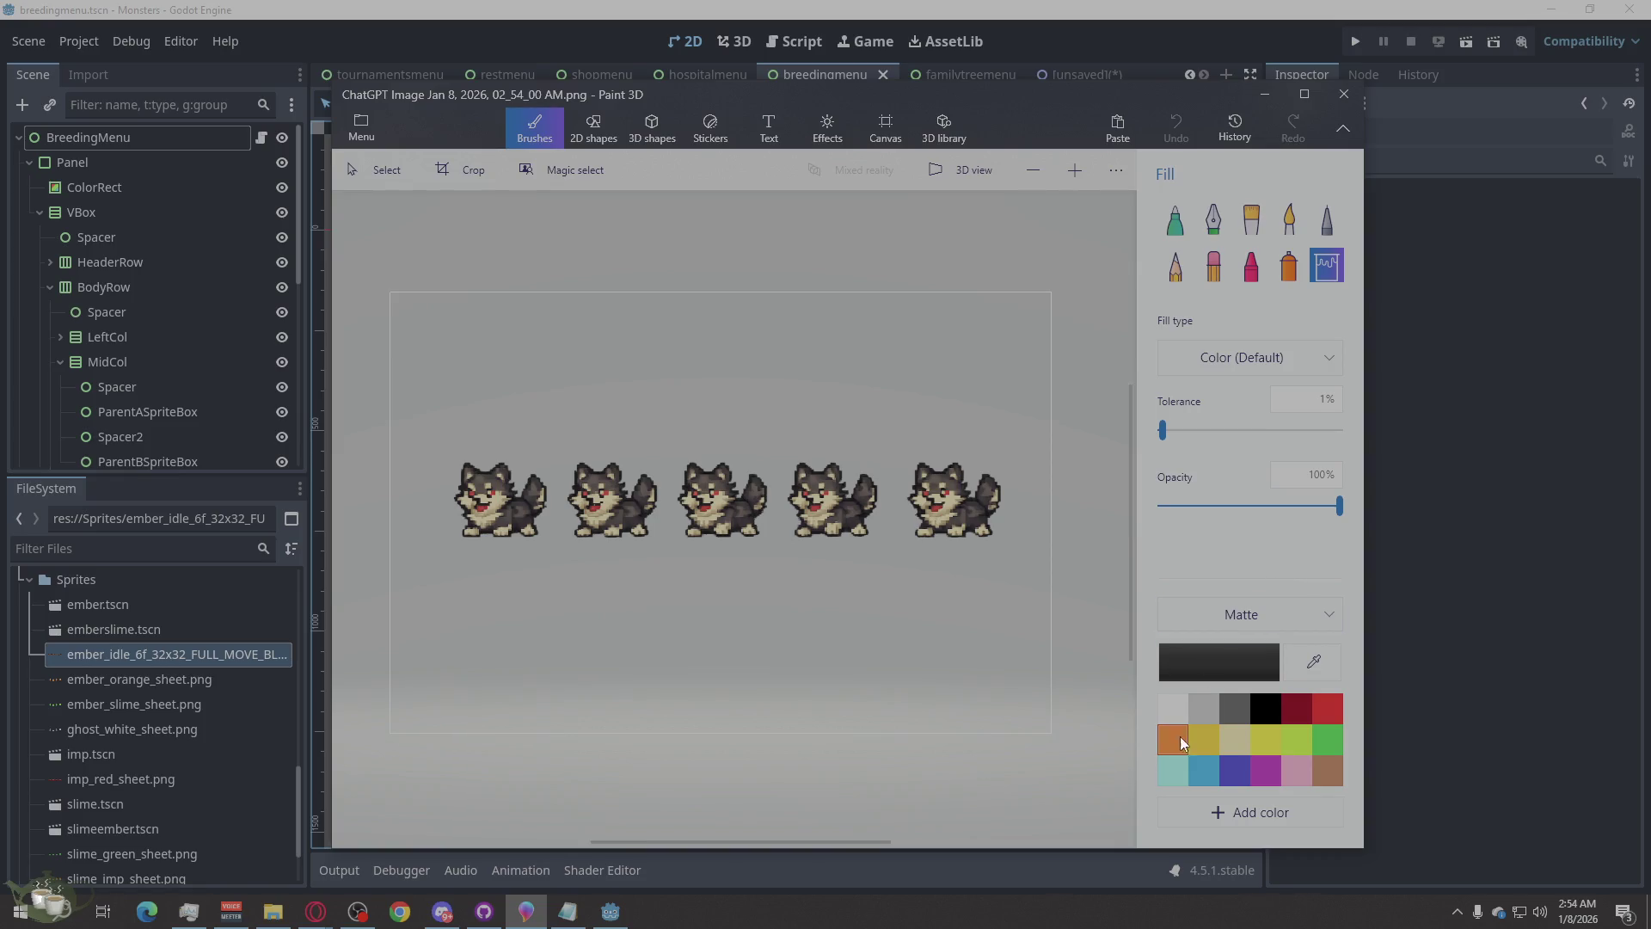
- Test yellow-green fills on the wolves, raising tolerance to 57% and undoing each
{"action": "left_click", "coordinate": [1294, 737]}
{"action": "left_click", "coordinate": [951, 526]}
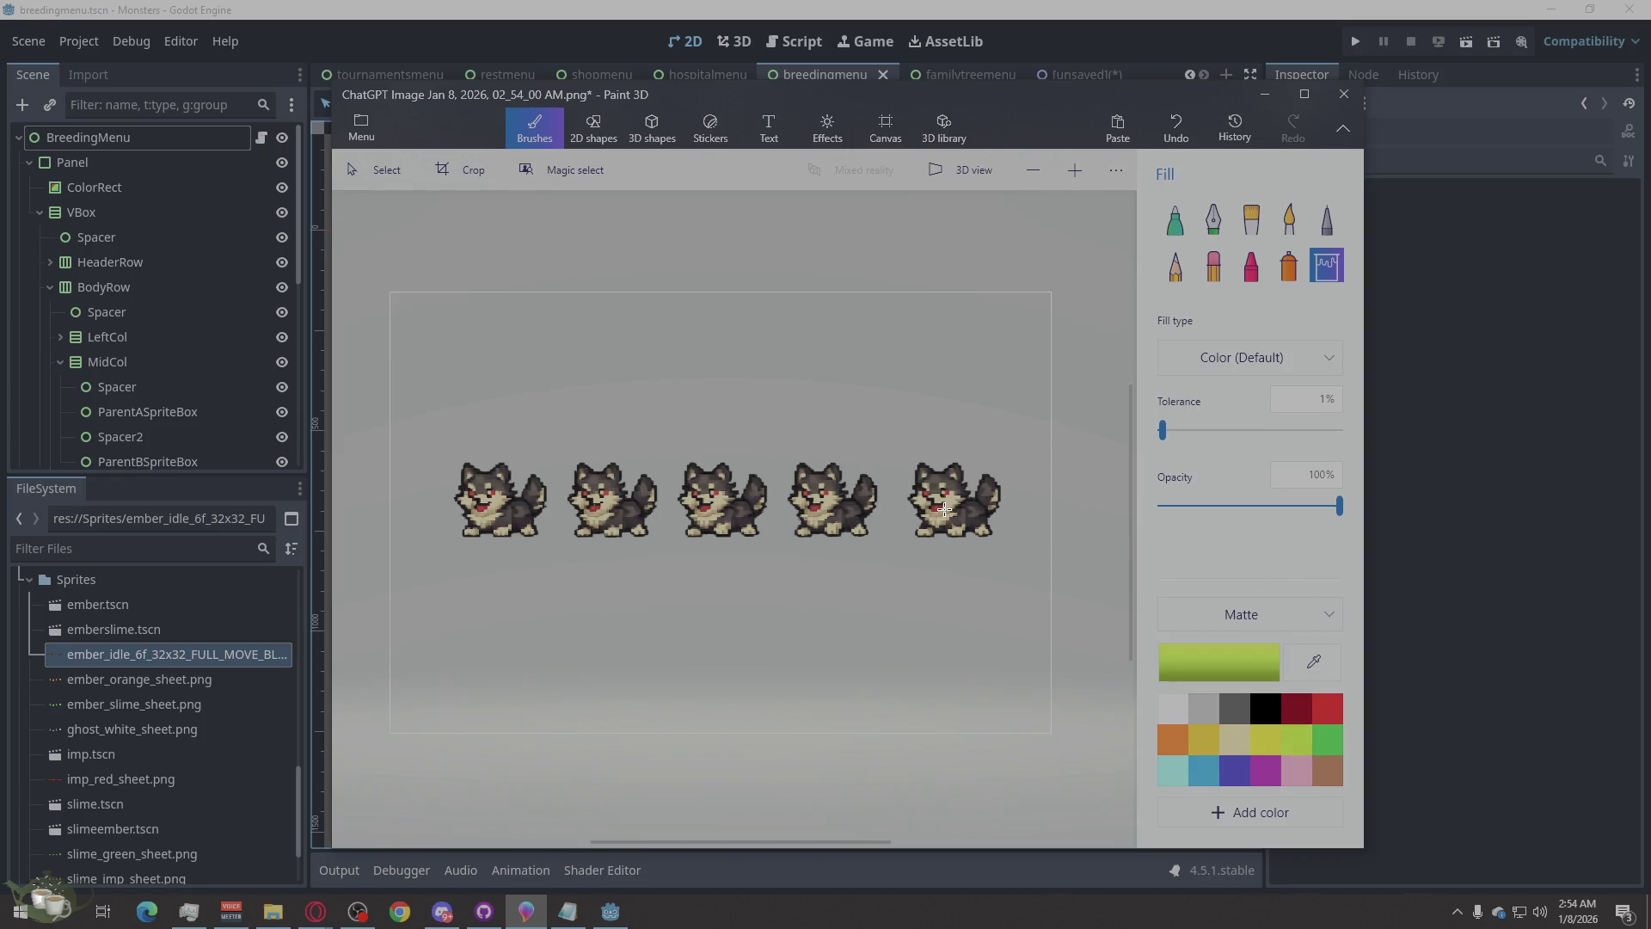
{"action": "left_click", "coordinate": [1174, 429]}
{"action": "key", "text": "ctrl+z"}
{"action": "key", "text": "ctrl+z"}
{"action": "scroll", "coordinate": [962, 521], "scroll_direction": "up", "scroll_amount": 3}
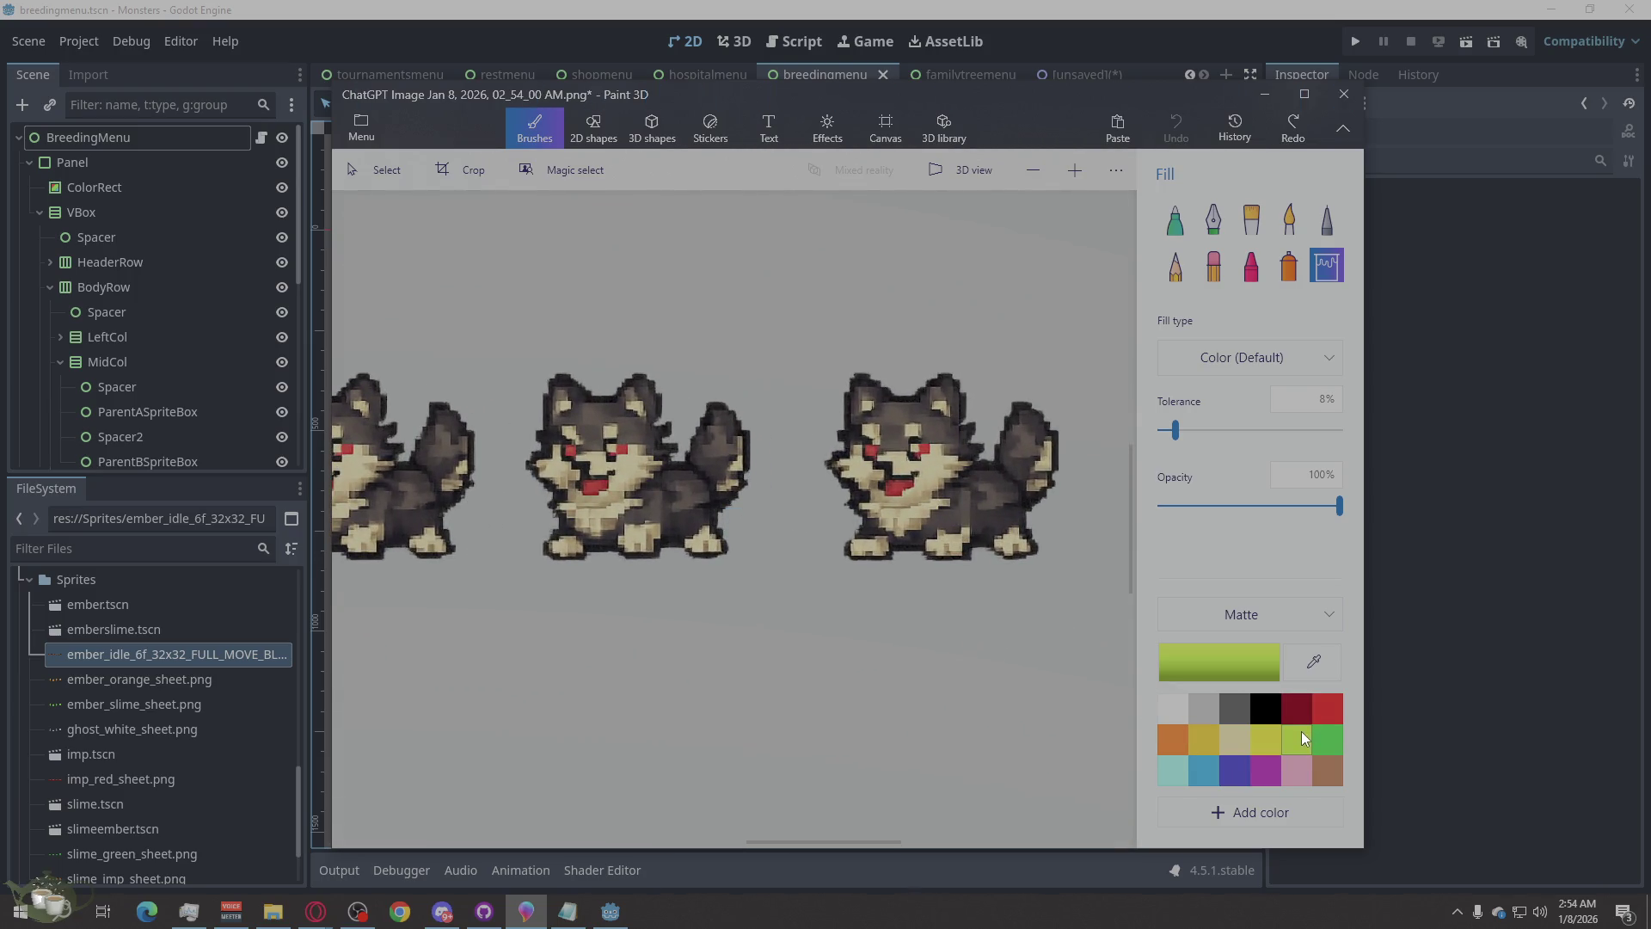
{"action": "left_click", "coordinate": [1195, 431]}
{"action": "left_click_drag", "start_coordinate": [1195, 432], "coordinate": [1262, 430]}
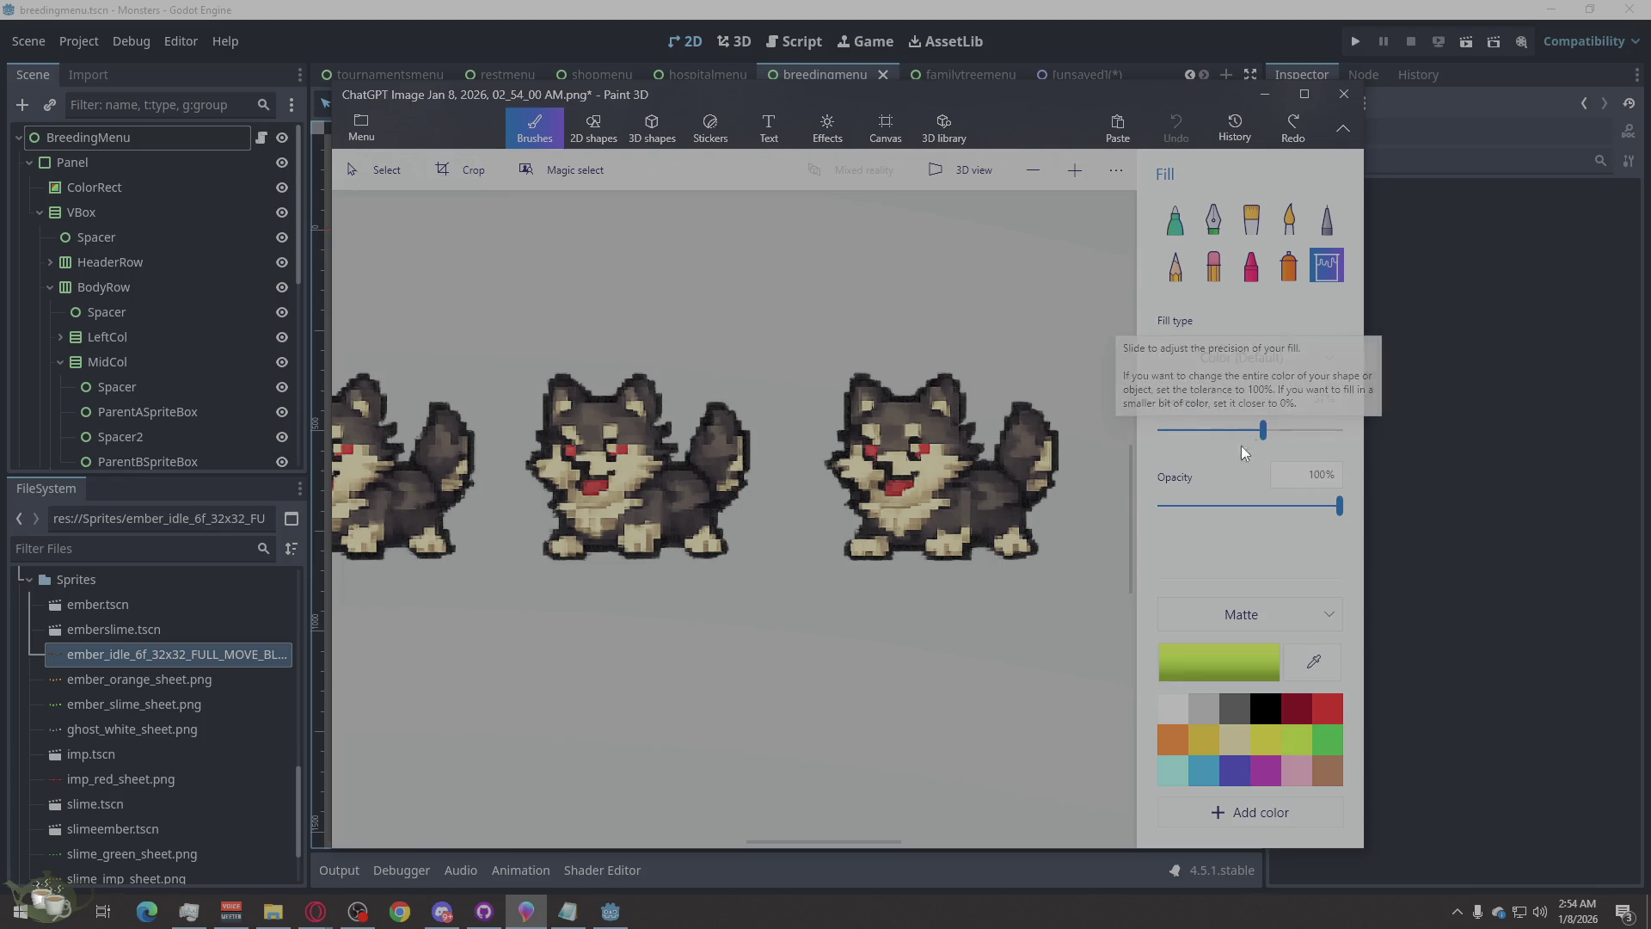
{"action": "left_click", "coordinate": [925, 469]}
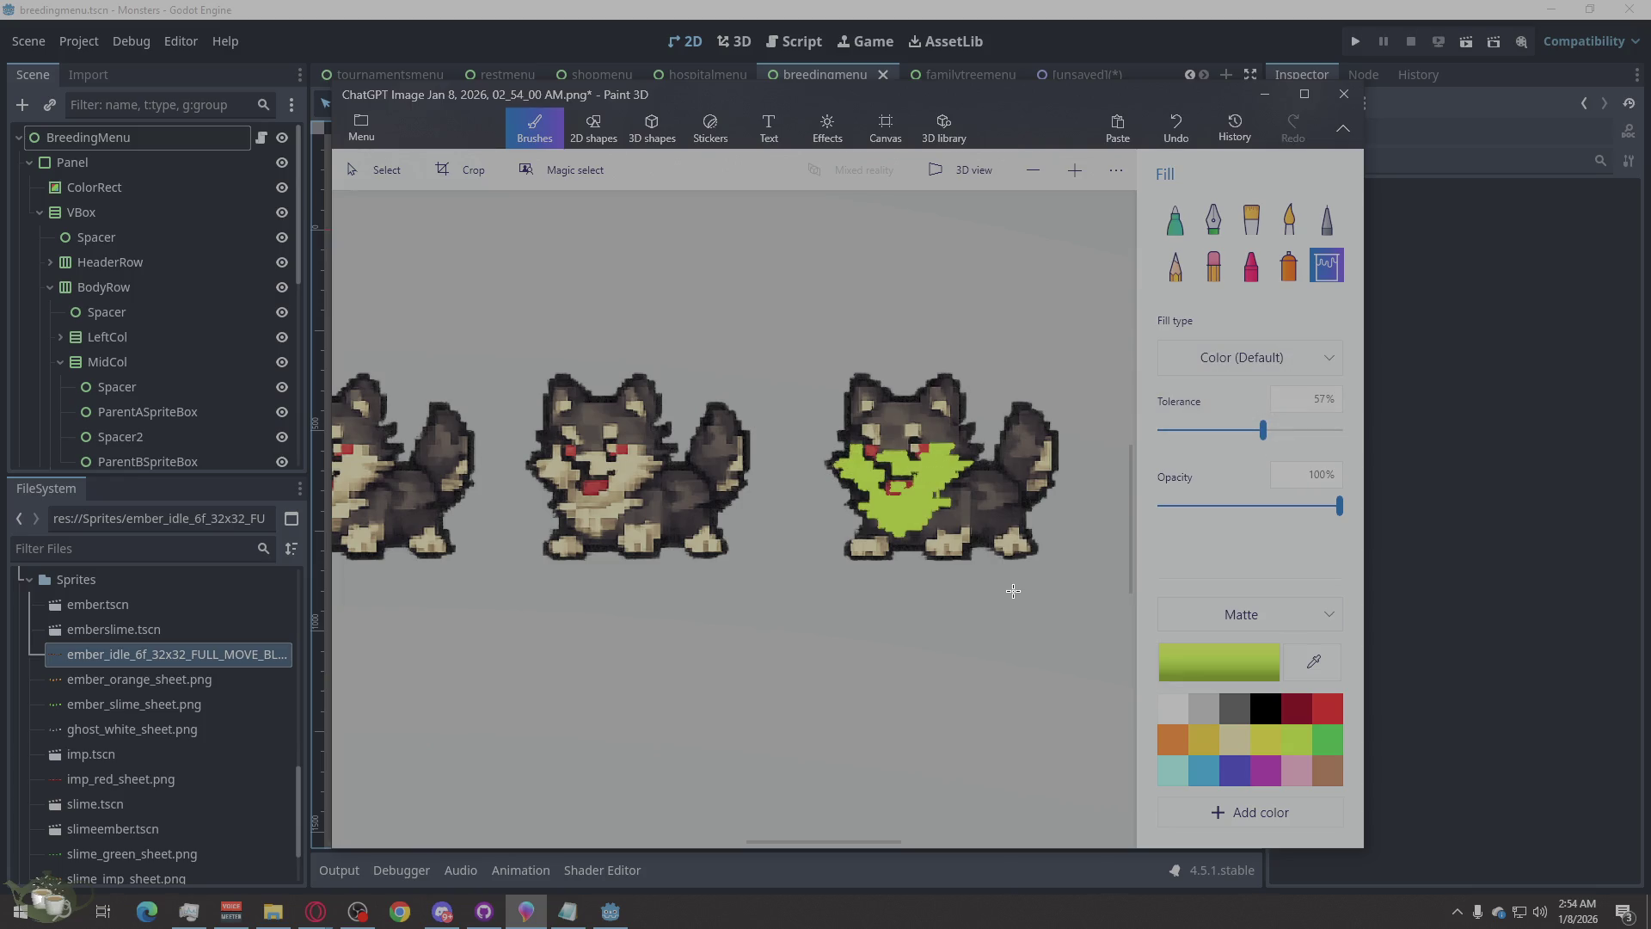
{"action": "key", "text": "ctrl+z"}
- Test green fills on the third wolf, lowering tolerance to 12% and undoing each
{"action": "left_click", "coordinate": [1329, 754]}
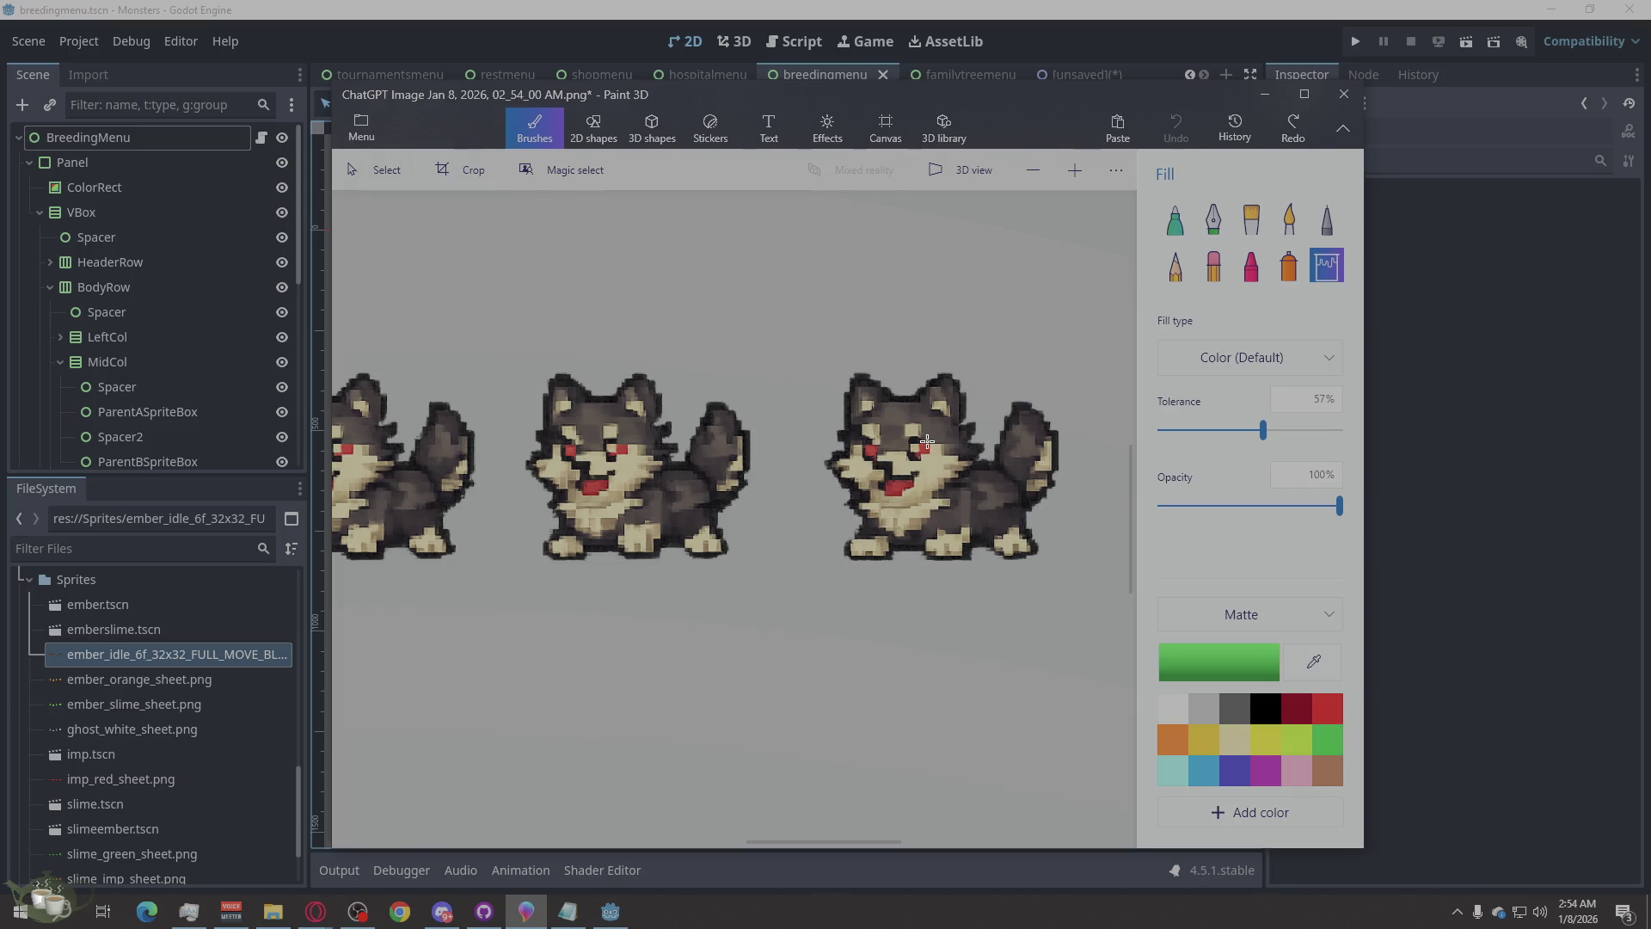
{"action": "left_click", "coordinate": [934, 477]}
{"action": "key", "text": "ctrl+z"}
{"action": "left_click_drag", "start_coordinate": [1262, 430], "coordinate": [1231, 431]}
{"action": "left_click", "coordinate": [991, 500]}
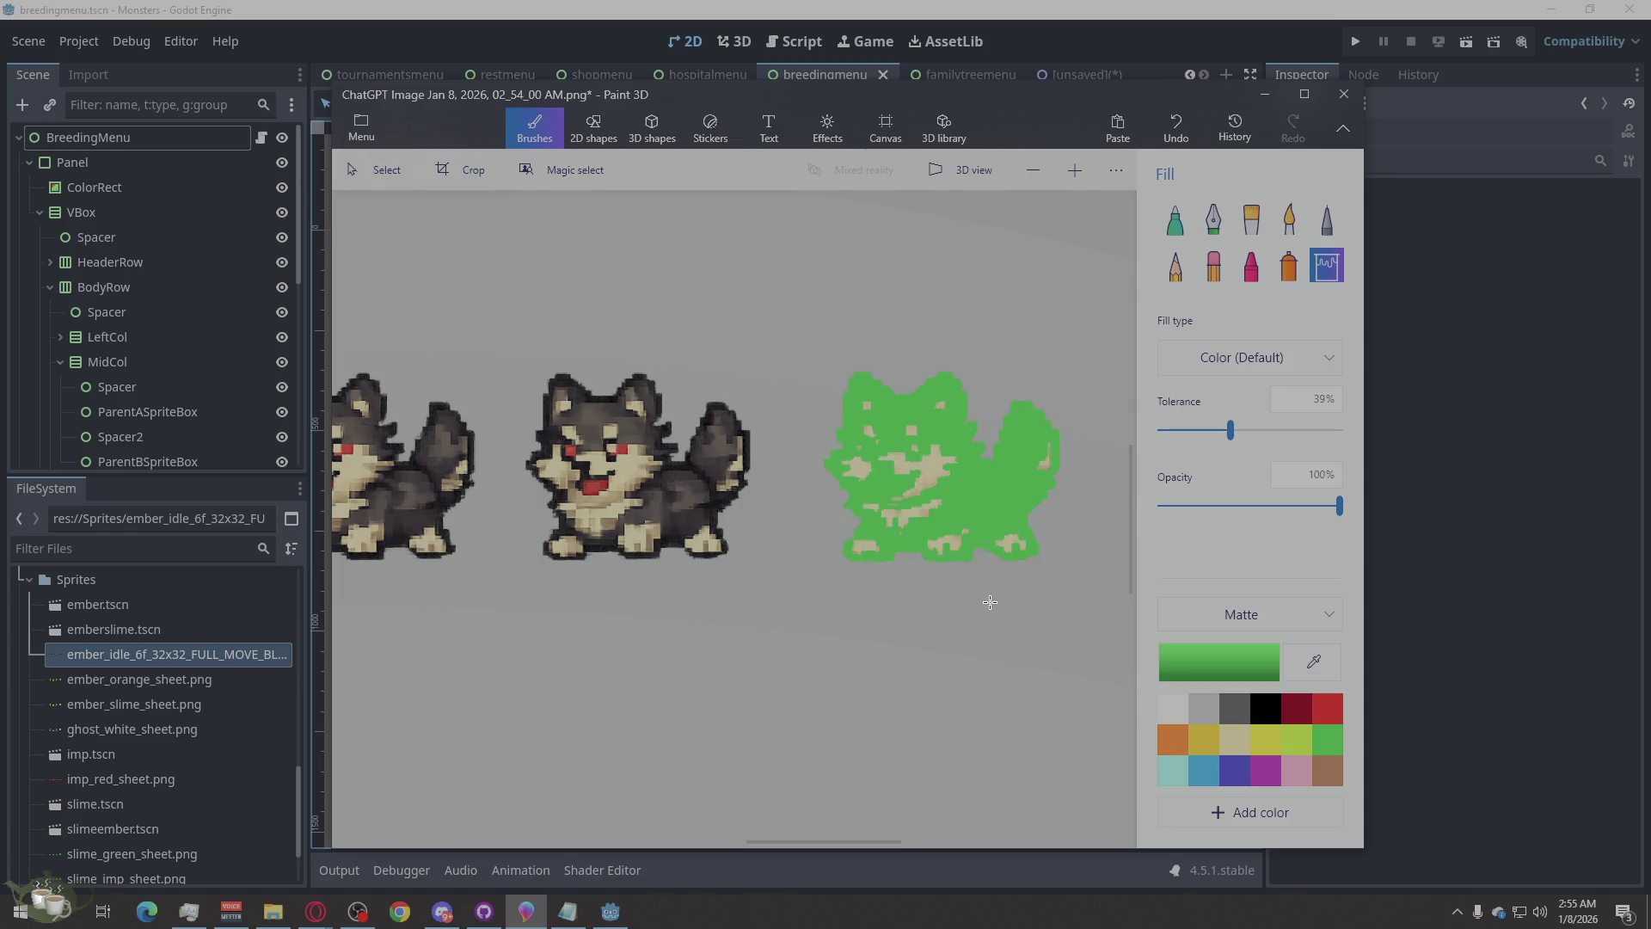
{"action": "key", "text": "ctrl+z"}
{"action": "left_click_drag", "start_coordinate": [1230, 429], "coordinate": [1182, 430]}
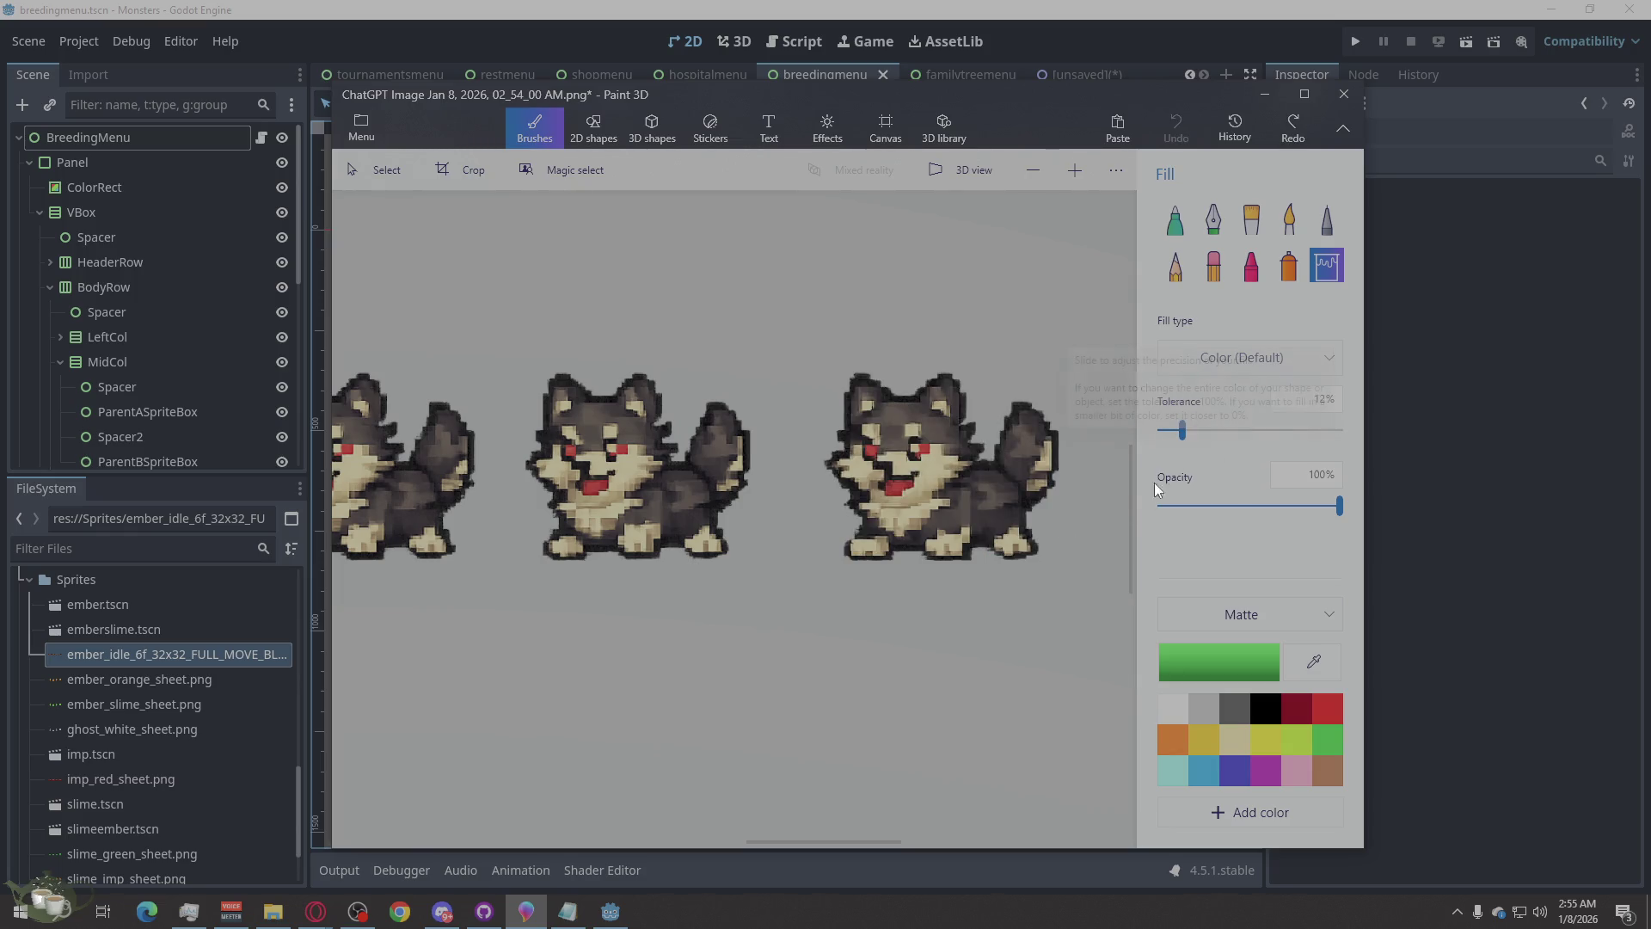
{"action": "left_click", "coordinate": [985, 505]}
{"action": "key", "text": "ctrl+z"}
{"action": "left_click", "coordinate": [1008, 516]}
{"action": "key", "text": "ctrl+z"}
{"action": "scroll", "coordinate": [976, 519], "scroll_direction": "down", "scroll_amount": 5}
{"action": "scroll", "coordinate": [552, 555], "scroll_direction": "up", "scroll_amount": 3}
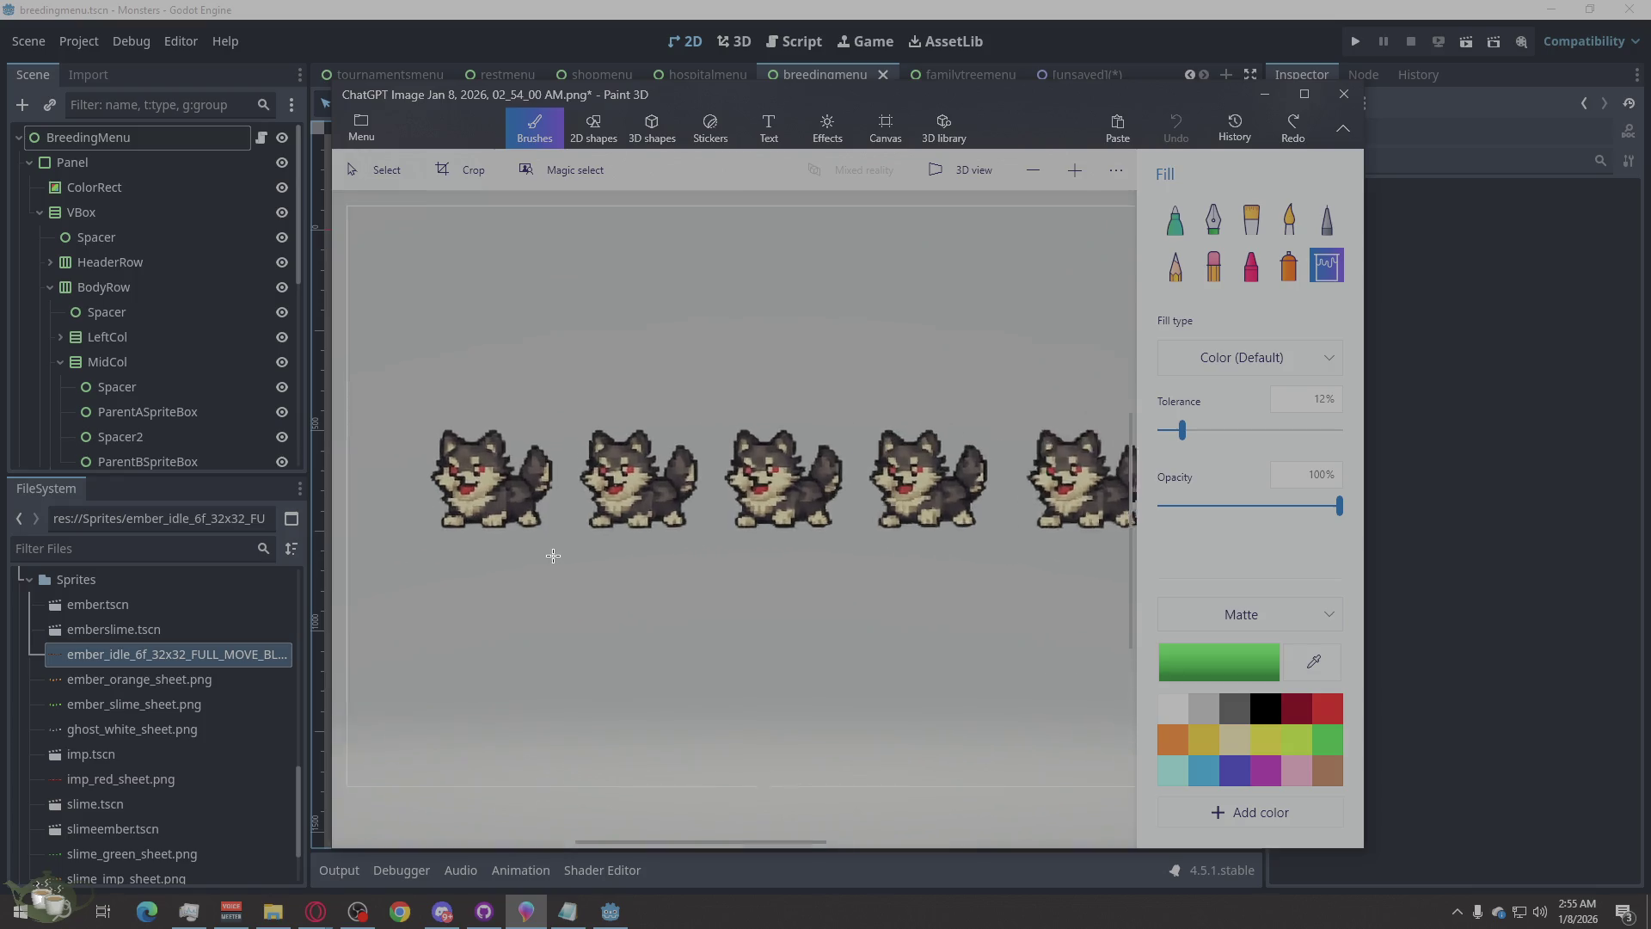
- Fill the third wolf's head, fur and remaining dark patches with green
{"action": "left_click", "coordinate": [751, 490]}
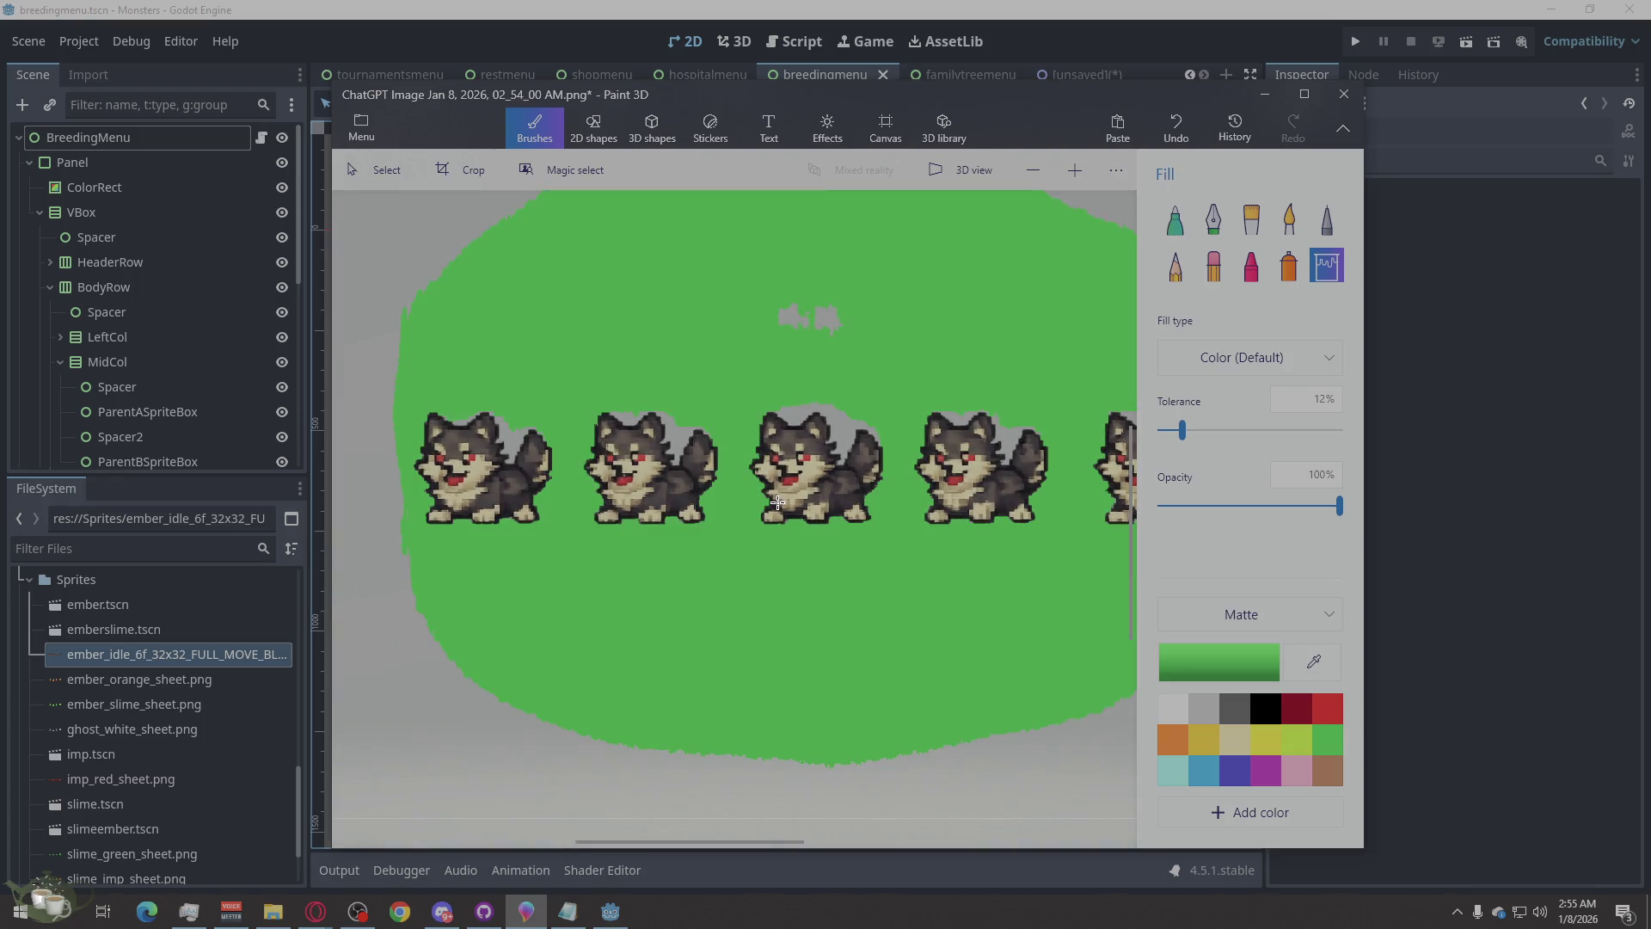
{"action": "key", "text": "ctrl+z"}
{"action": "left_click", "coordinate": [792, 456]}
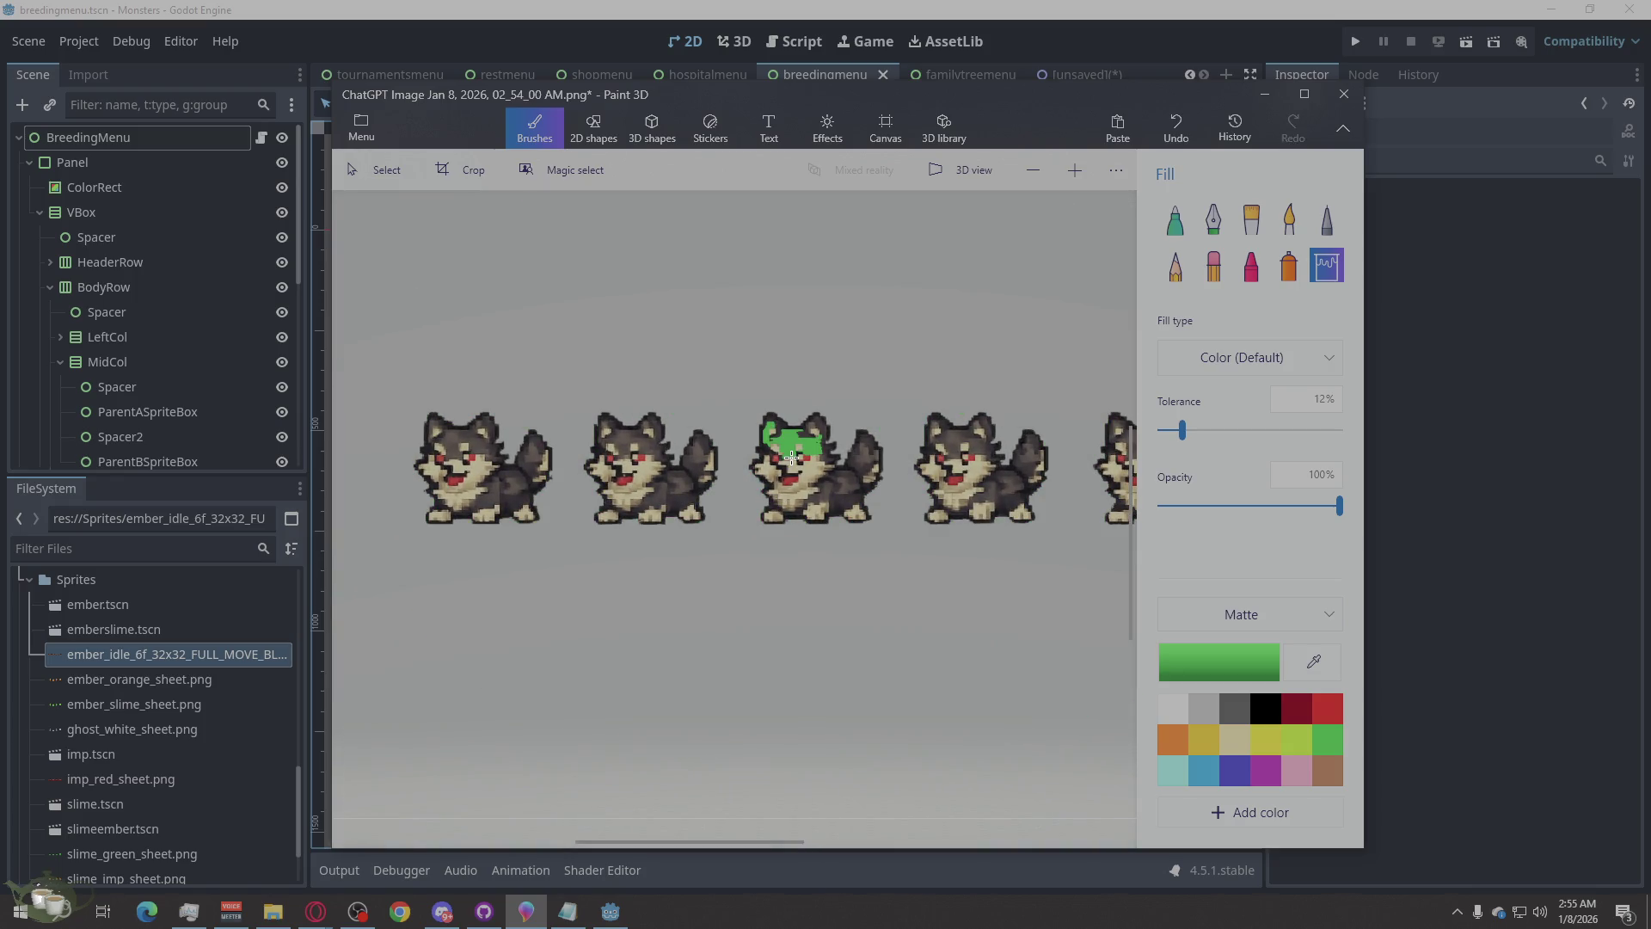
{"action": "left_click", "coordinate": [863, 497]}
{"action": "left_click", "coordinate": [843, 490]}
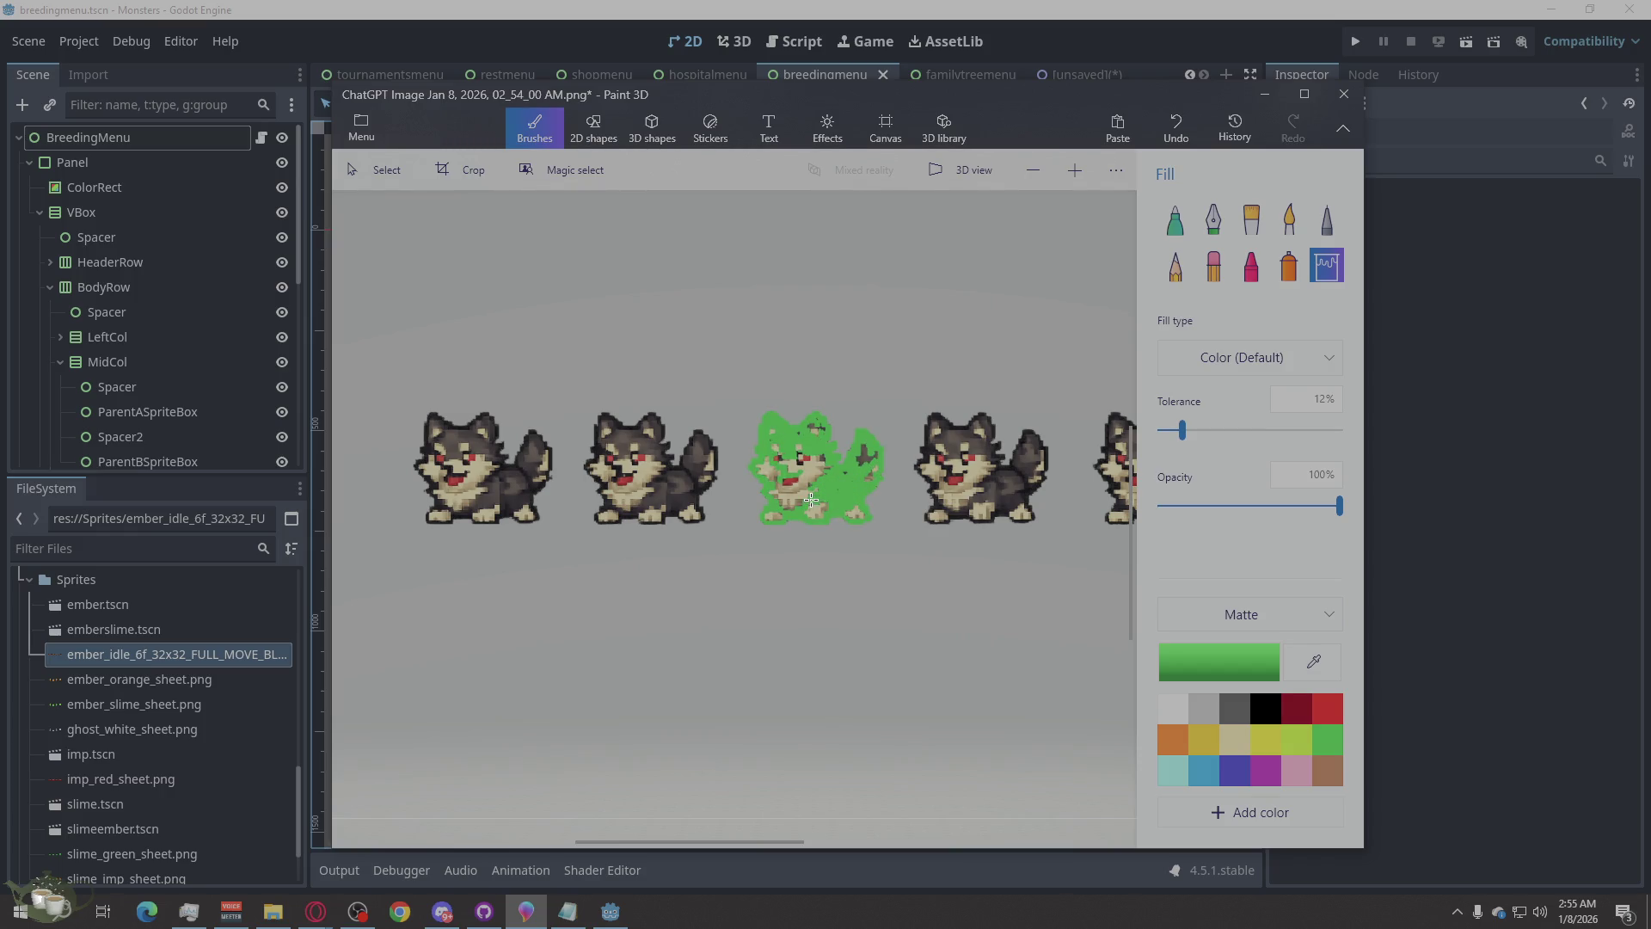
{"action": "left_click", "coordinate": [805, 456]}
{"action": "left_click", "coordinate": [774, 495]}
{"action": "left_click", "coordinate": [771, 475]}
{"action": "left_click", "coordinate": [792, 460]}
{"action": "left_click", "coordinate": [788, 478]}
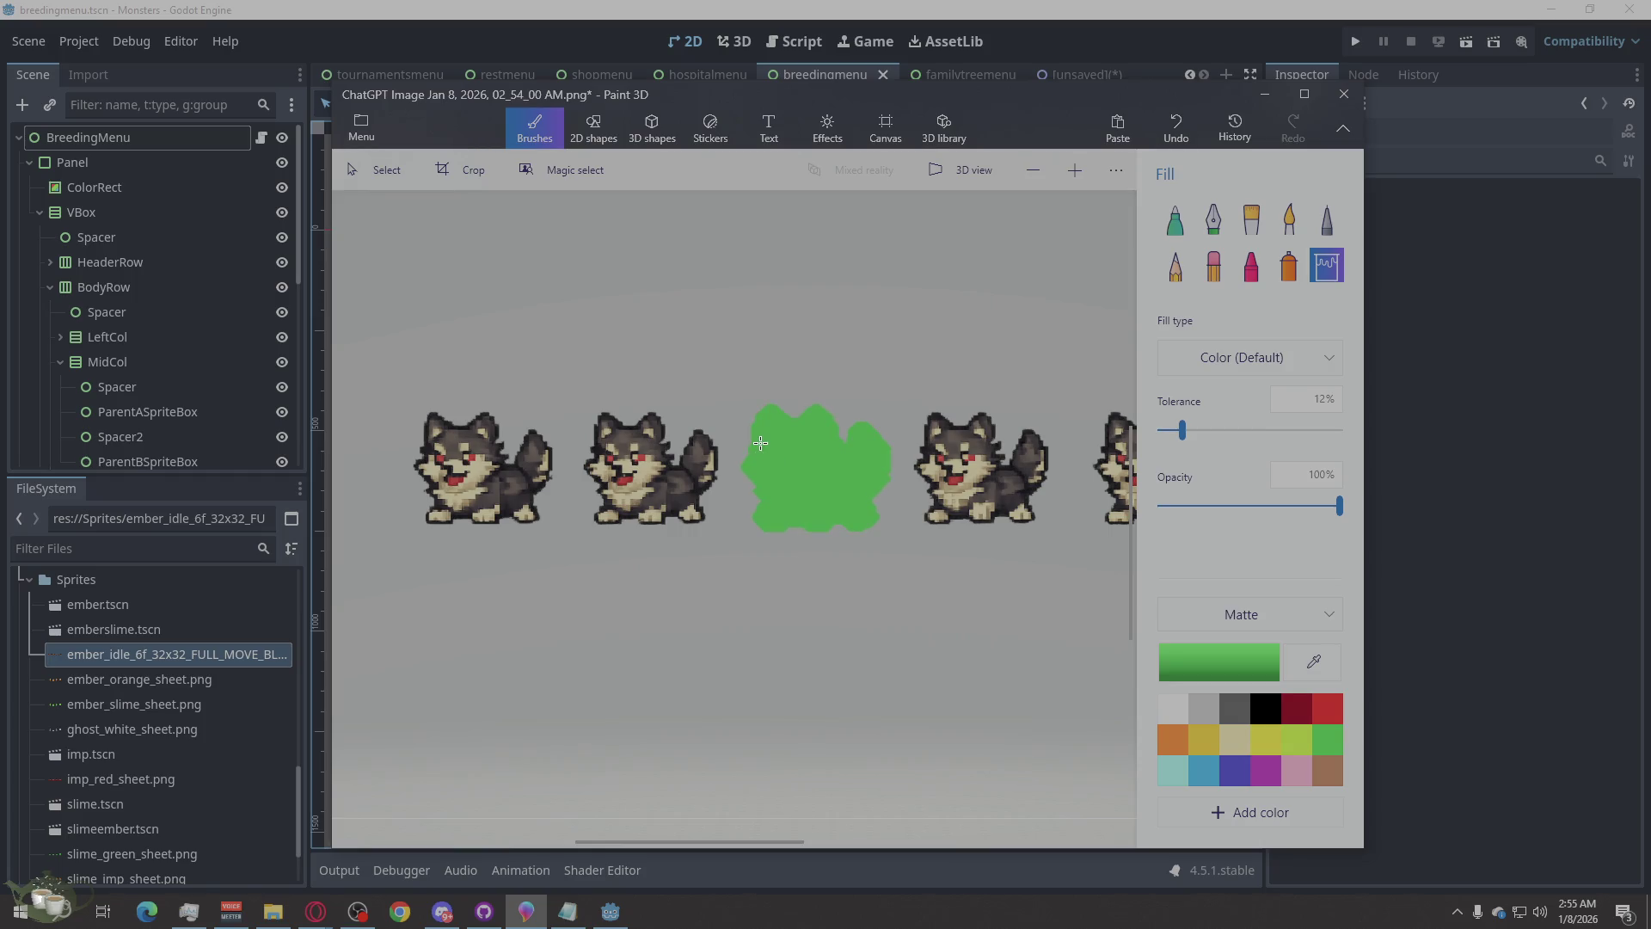
- Check the green blob up close, then switch to the Select tool
{"action": "scroll", "coordinate": [763, 515], "scroll_direction": "down", "scroll_amount": 1}
{"action": "scroll", "coordinate": [763, 515], "scroll_direction": "down", "scroll_amount": 1}
{"action": "scroll", "coordinate": [895, 559], "scroll_direction": "up", "scroll_amount": 3}
{"action": "scroll", "coordinate": [1015, 567], "scroll_direction": "down", "scroll_amount": 1}
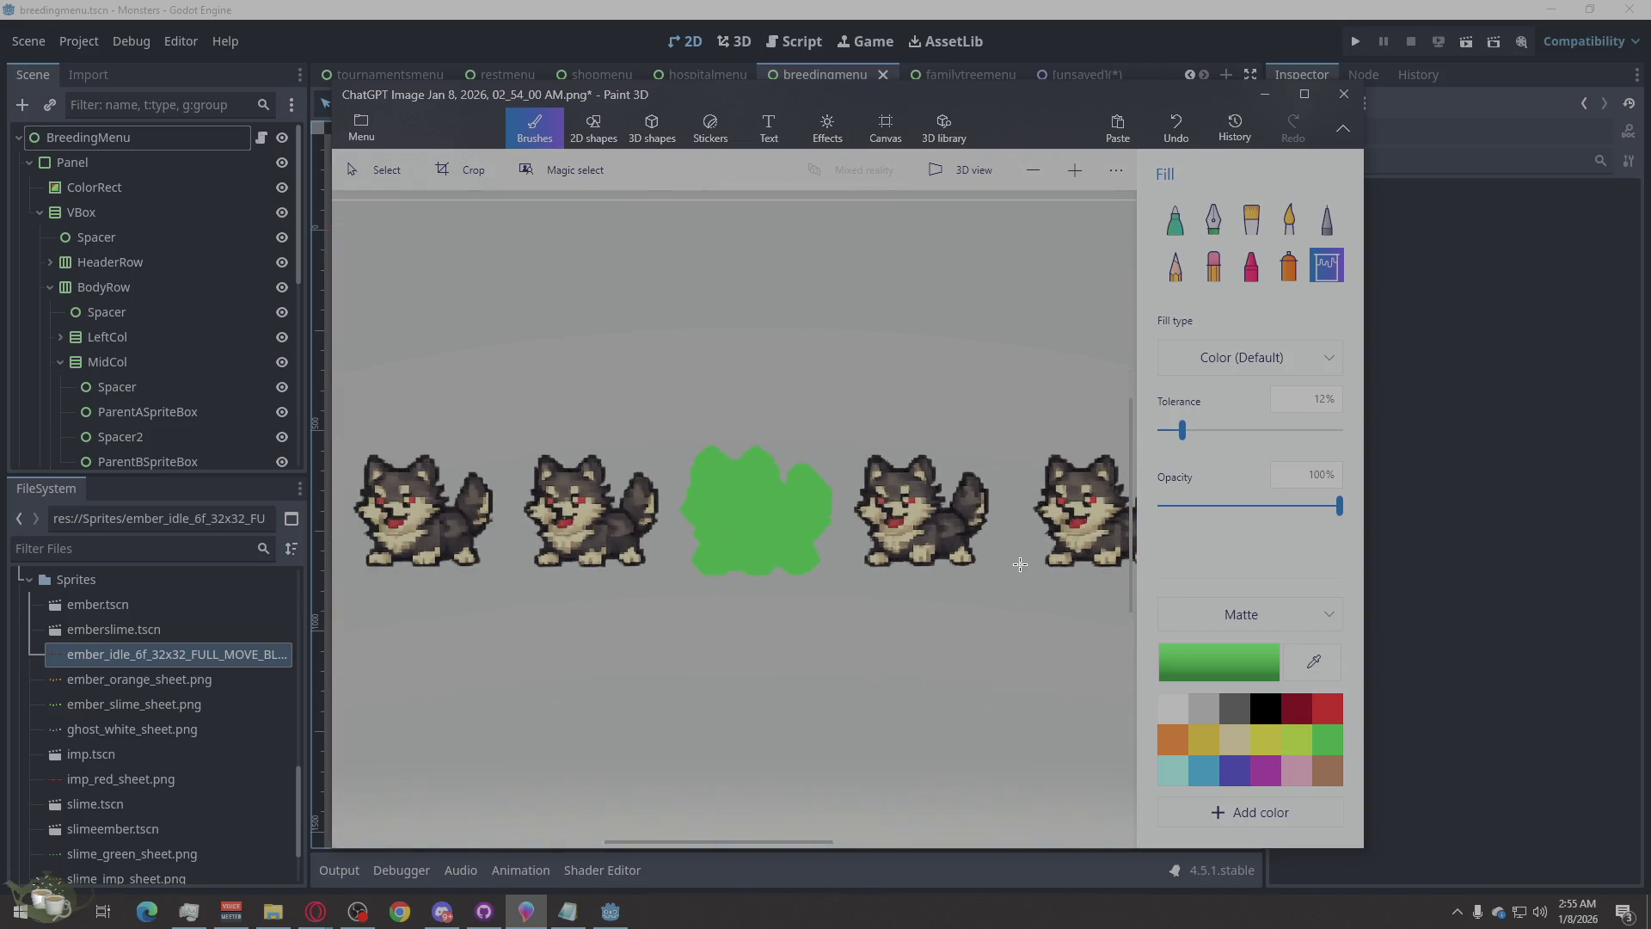
{"action": "scroll", "coordinate": [703, 552], "scroll_direction": "up", "scroll_amount": 3}
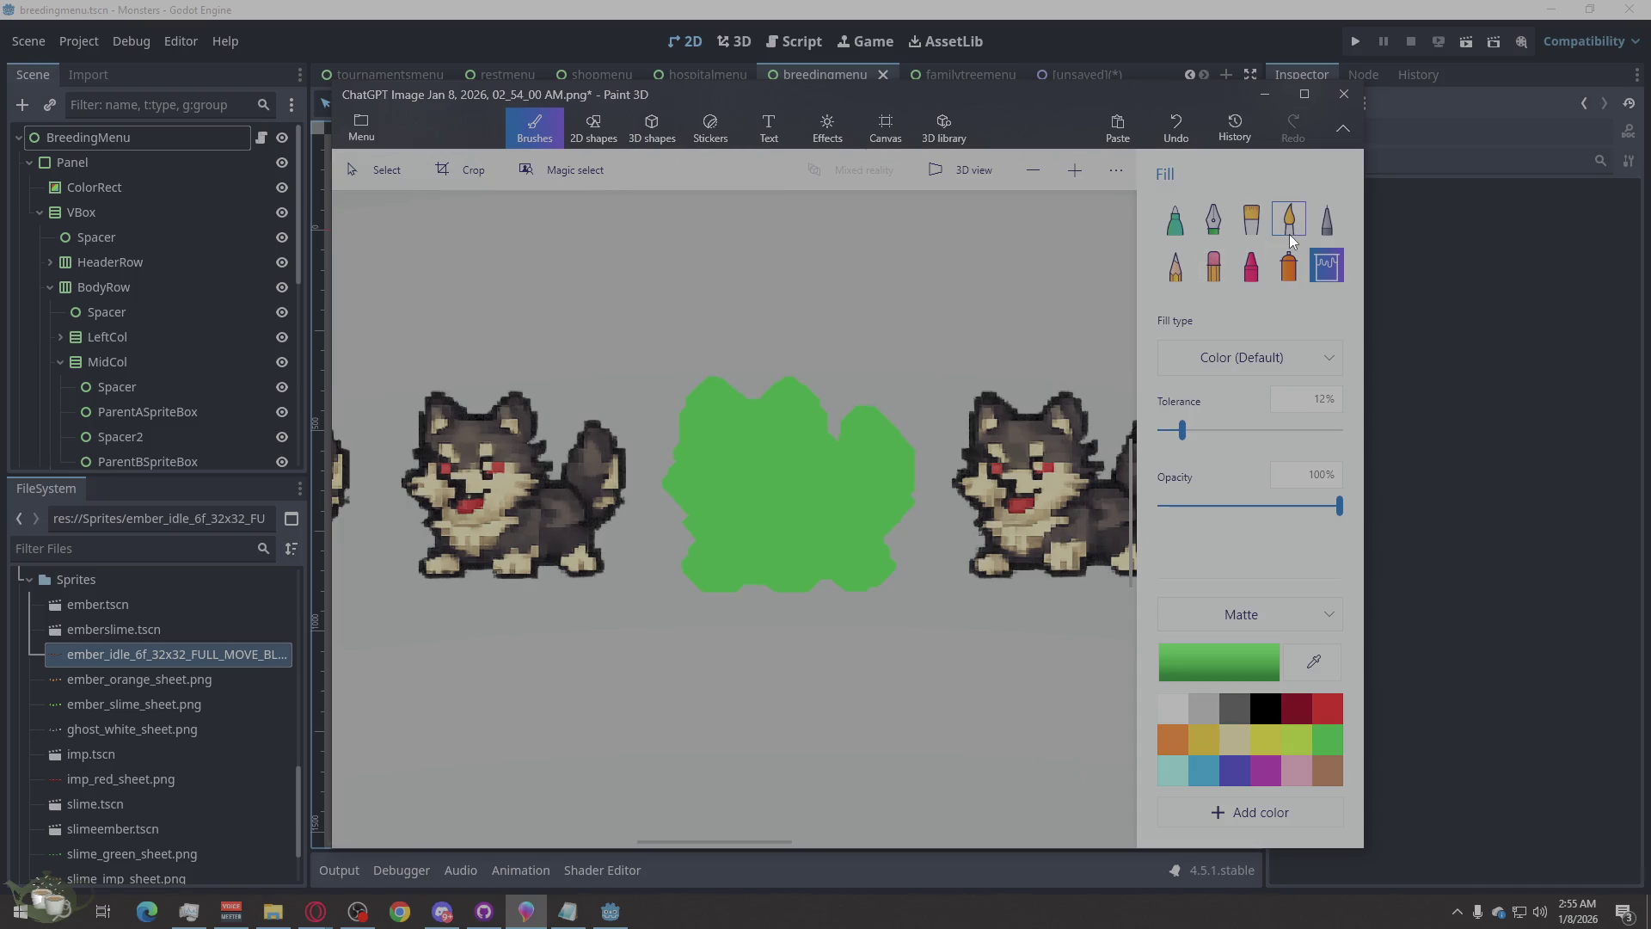
{"action": "left_click", "coordinate": [414, 170]}
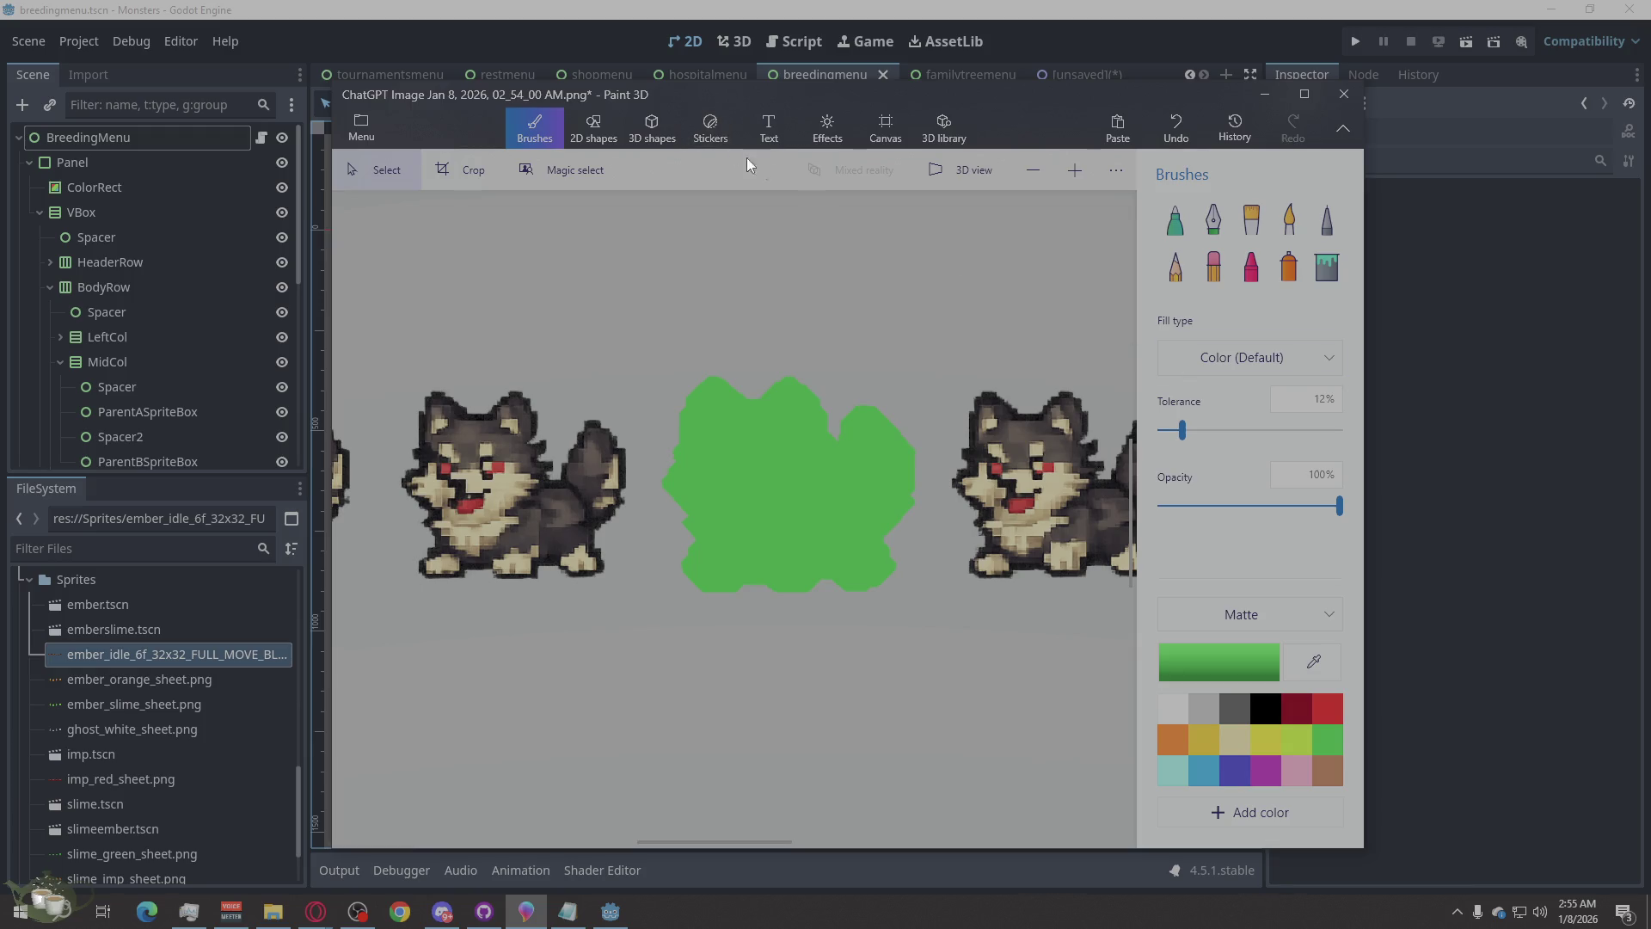
- Try the Day (Minecraft) filter on the image, undo it, and look through the other panels
{"action": "left_click", "coordinate": [825, 129]}
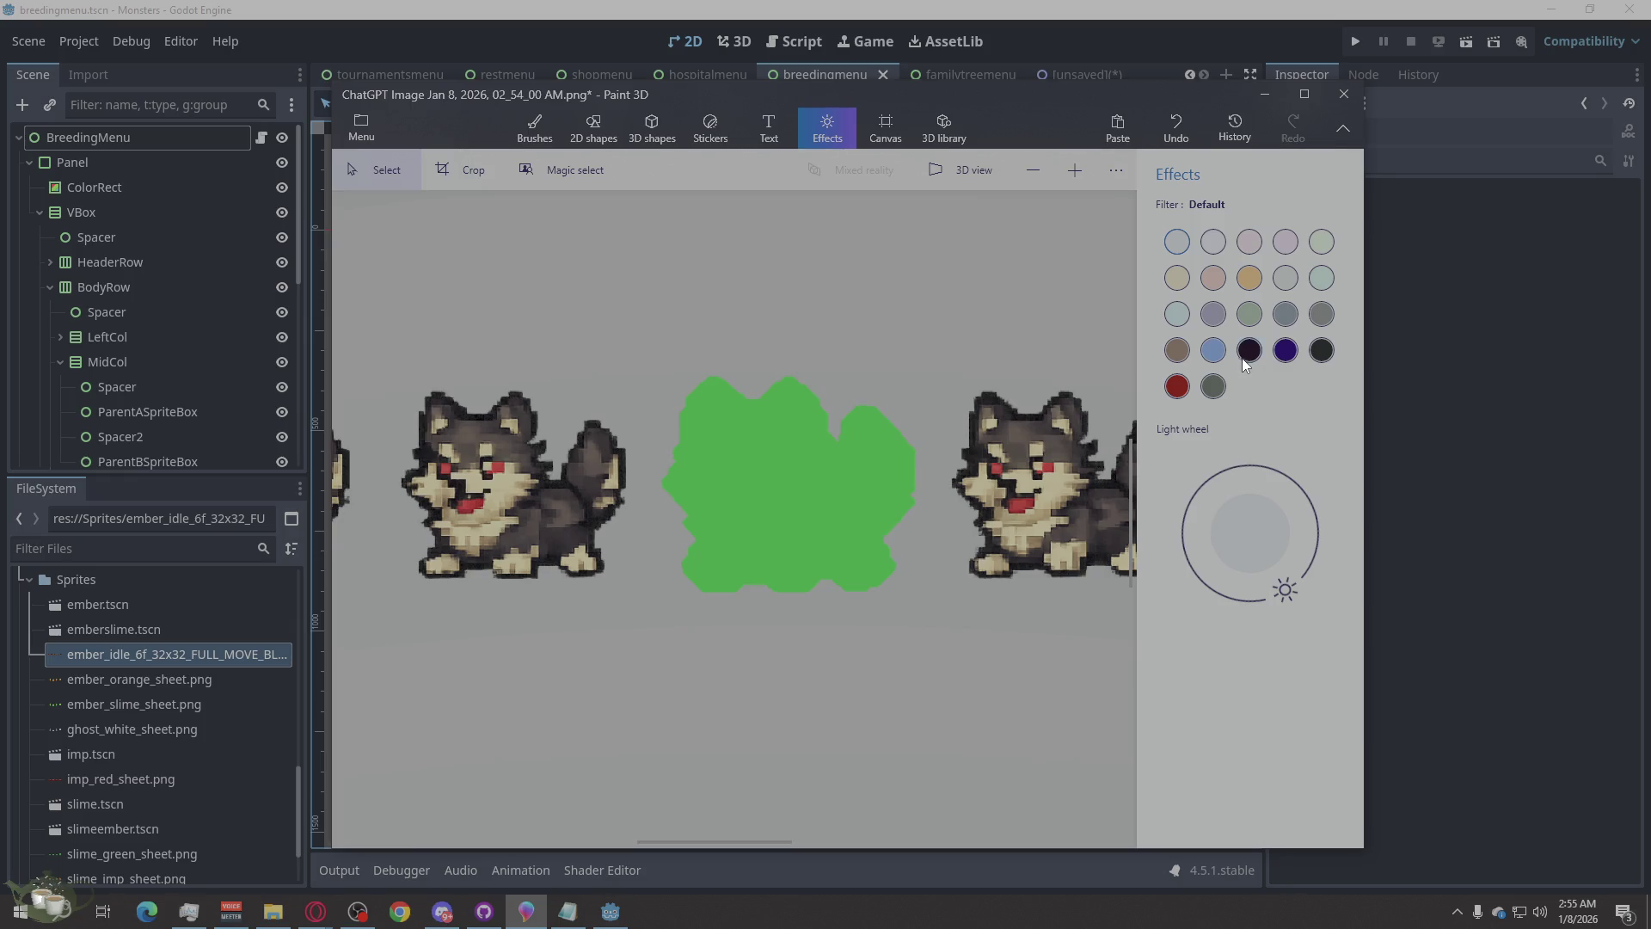
{"action": "left_click", "coordinate": [1214, 351]}
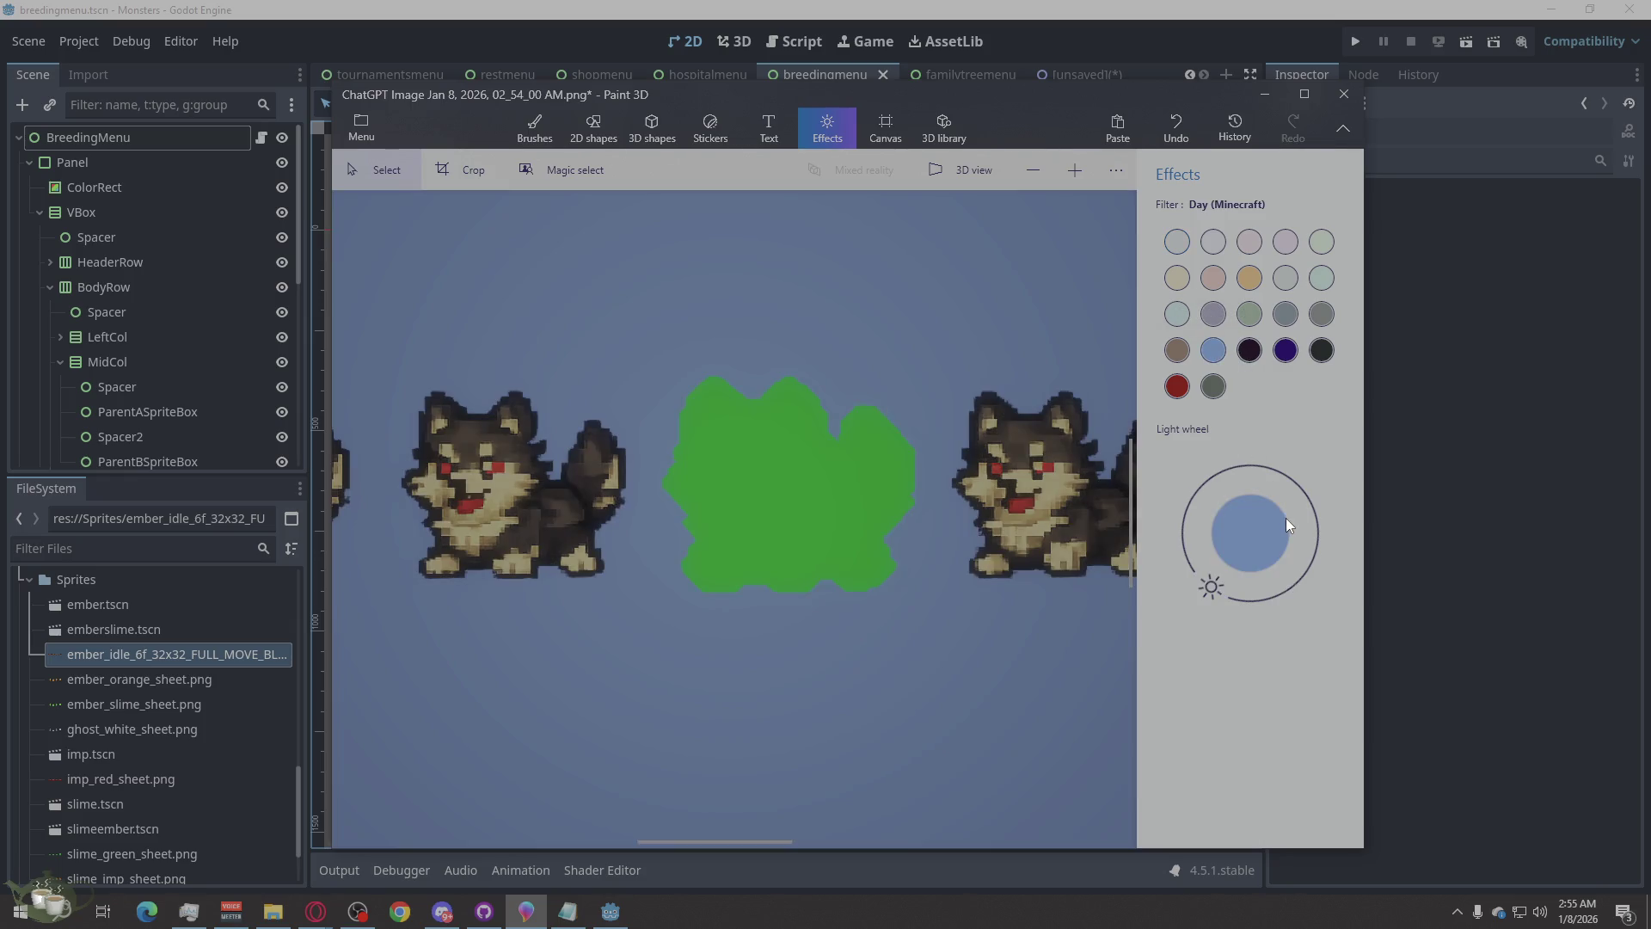
{"action": "key", "text": "ctrl+z"}
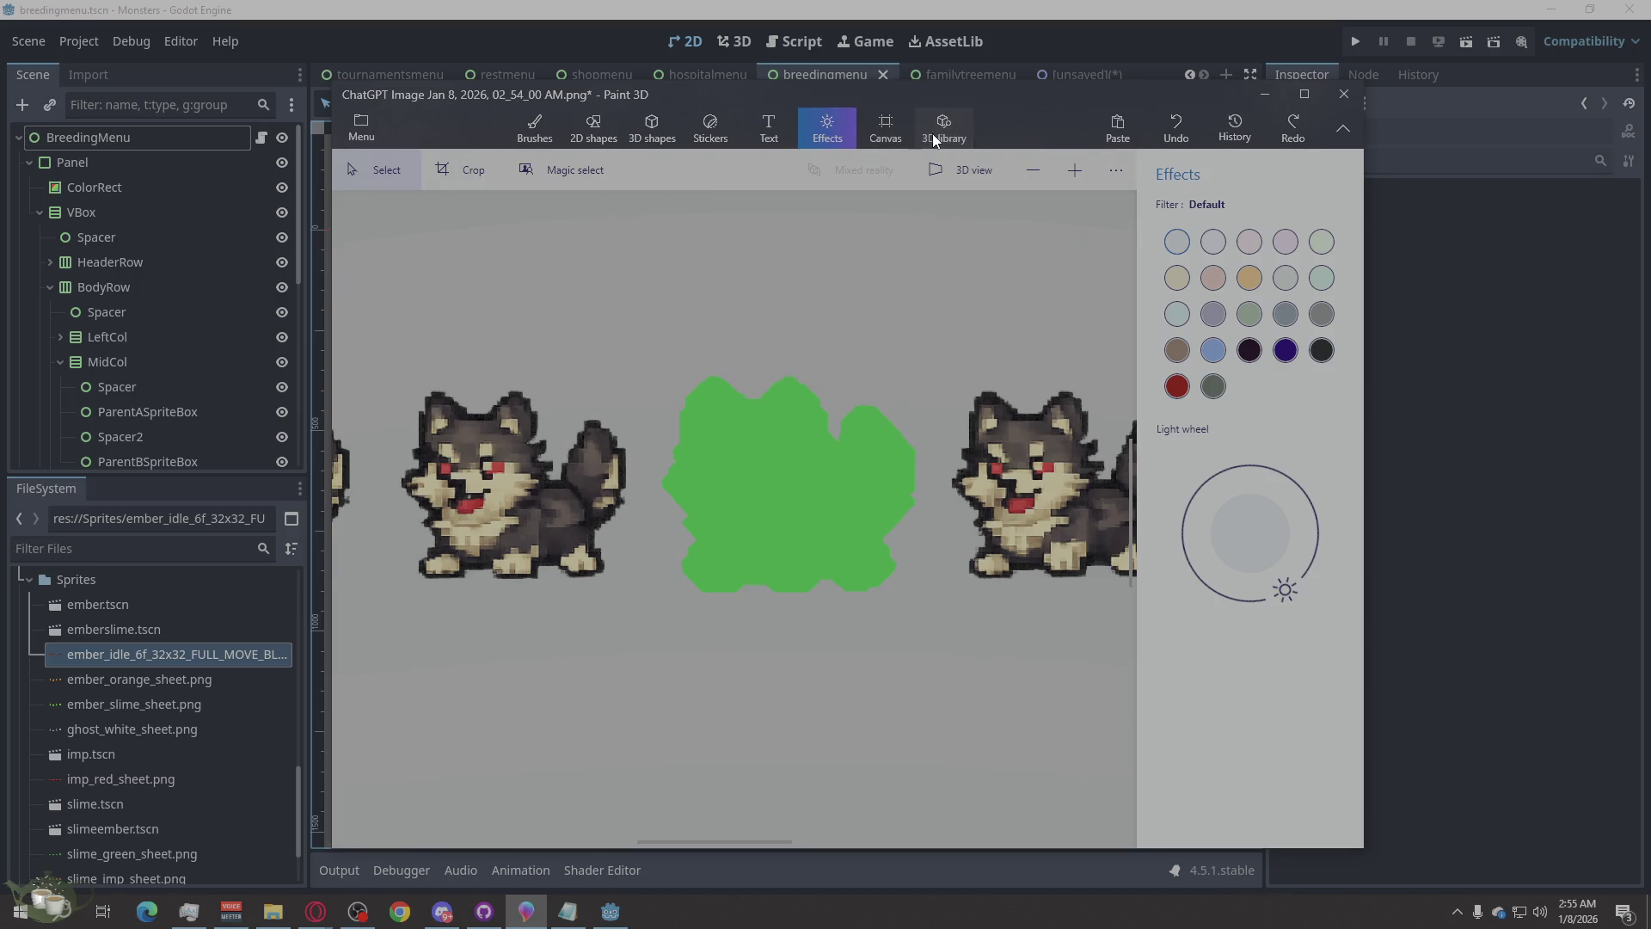
{"action": "left_click", "coordinate": [932, 133]}
{"action": "left_click", "coordinate": [885, 129]}
{"action": "left_click", "coordinate": [745, 136]}
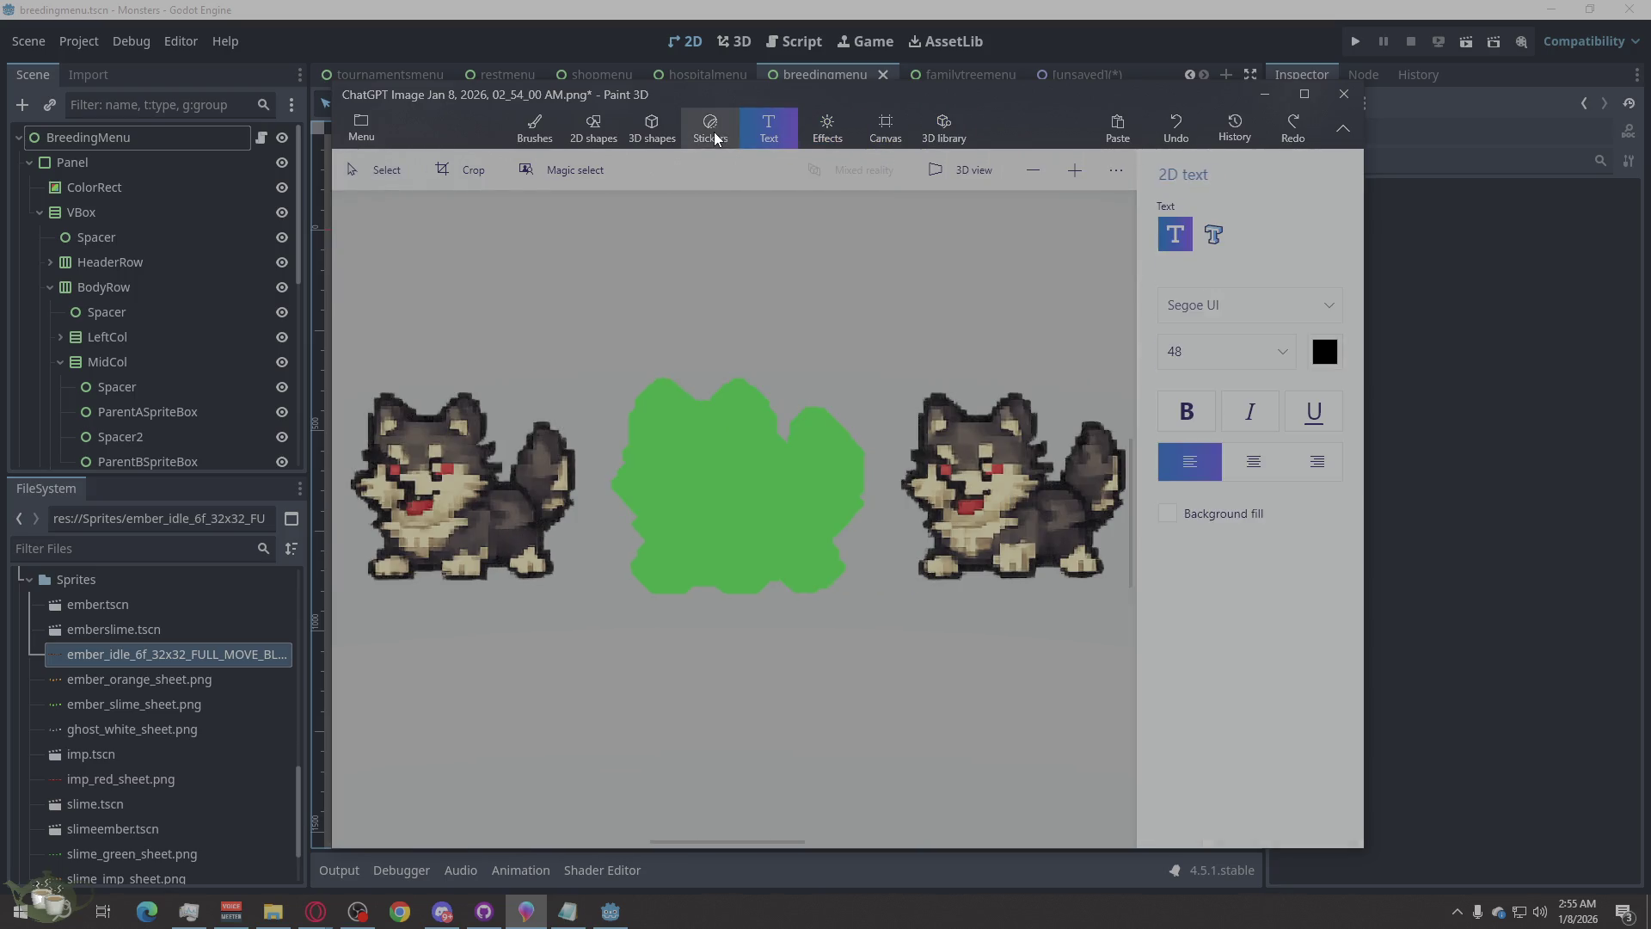
{"action": "left_click", "coordinate": [711, 131]}
- Stick two small eye stickers side by side on the green blob
{"action": "left_click", "coordinate": [1188, 527]}
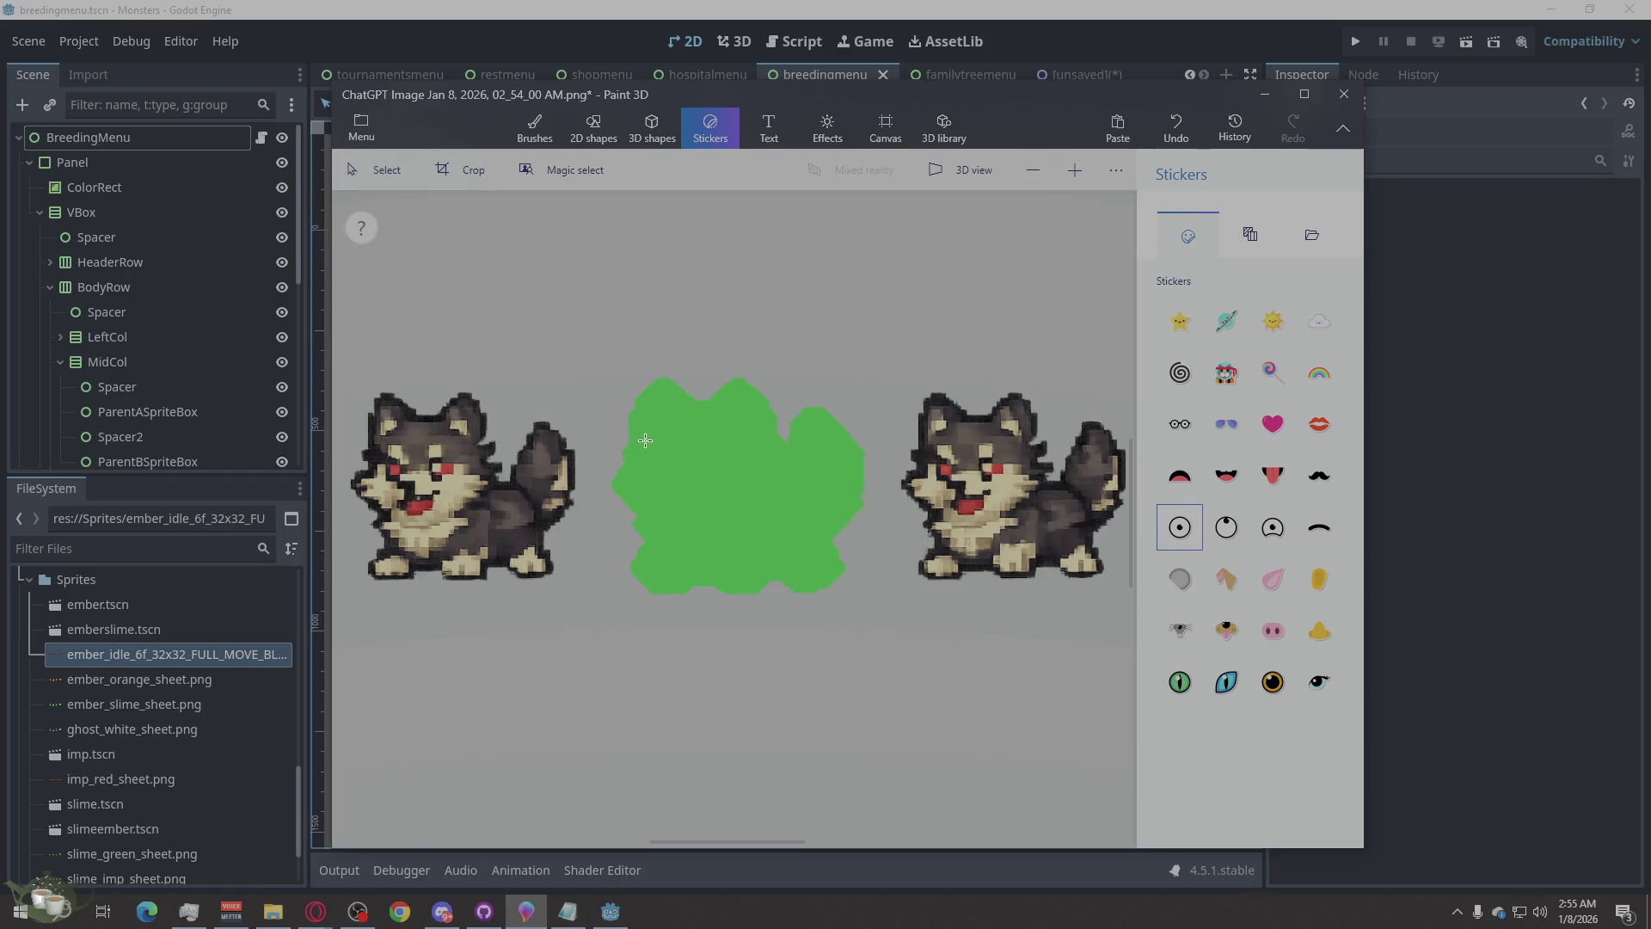
{"action": "left_click", "coordinate": [658, 448]}
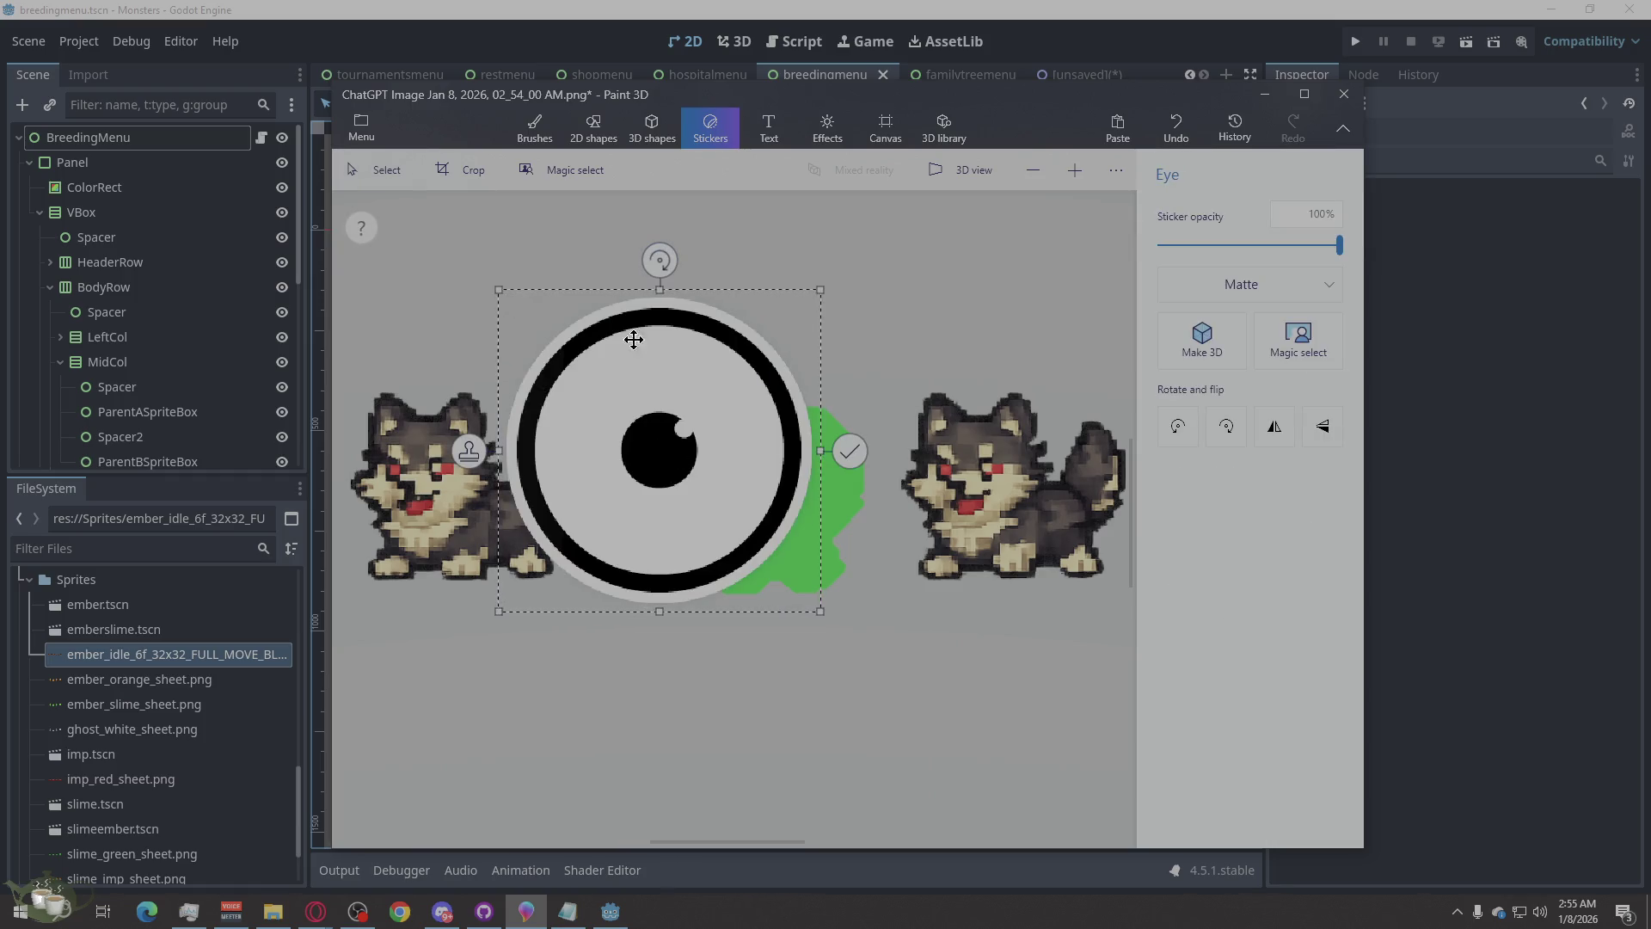
{"action": "mouse_move", "coordinate": [818, 610]}
{"action": "left_mouse_down"}
{"action": "mouse_move", "coordinate": [523, 312]}
{"action": "mouse_move", "coordinate": [660, 439]}
{"action": "left_mouse_up"}
{"action": "left_click", "coordinate": [754, 543]}
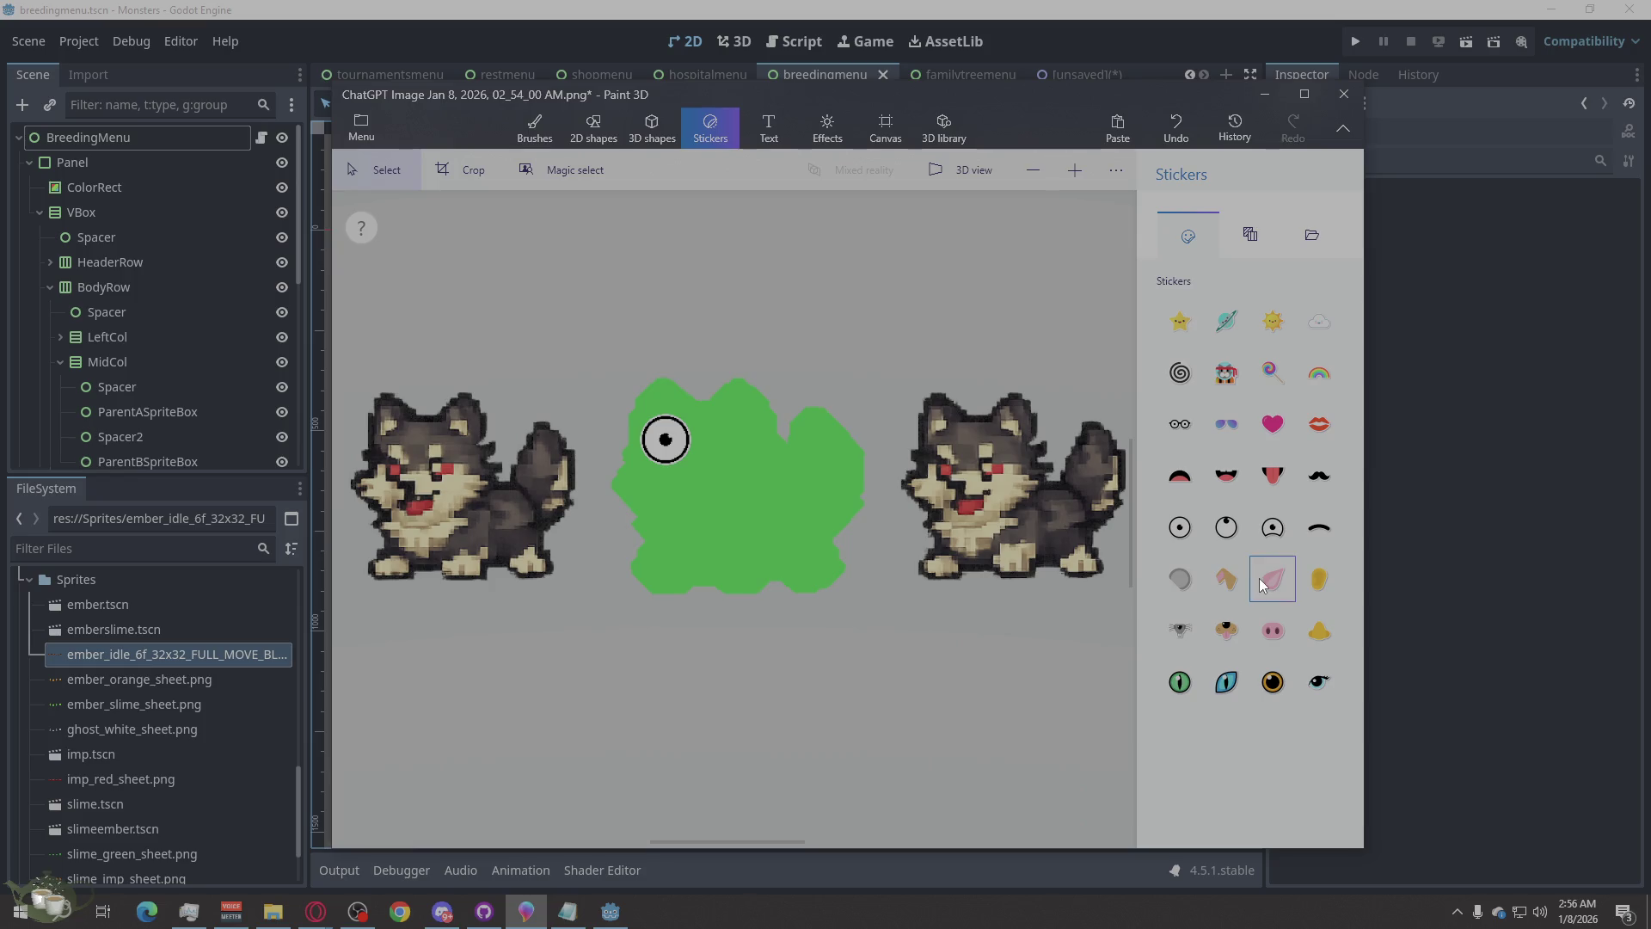
{"action": "left_click", "coordinate": [1226, 527]}
{"action": "left_click", "coordinate": [733, 468]}
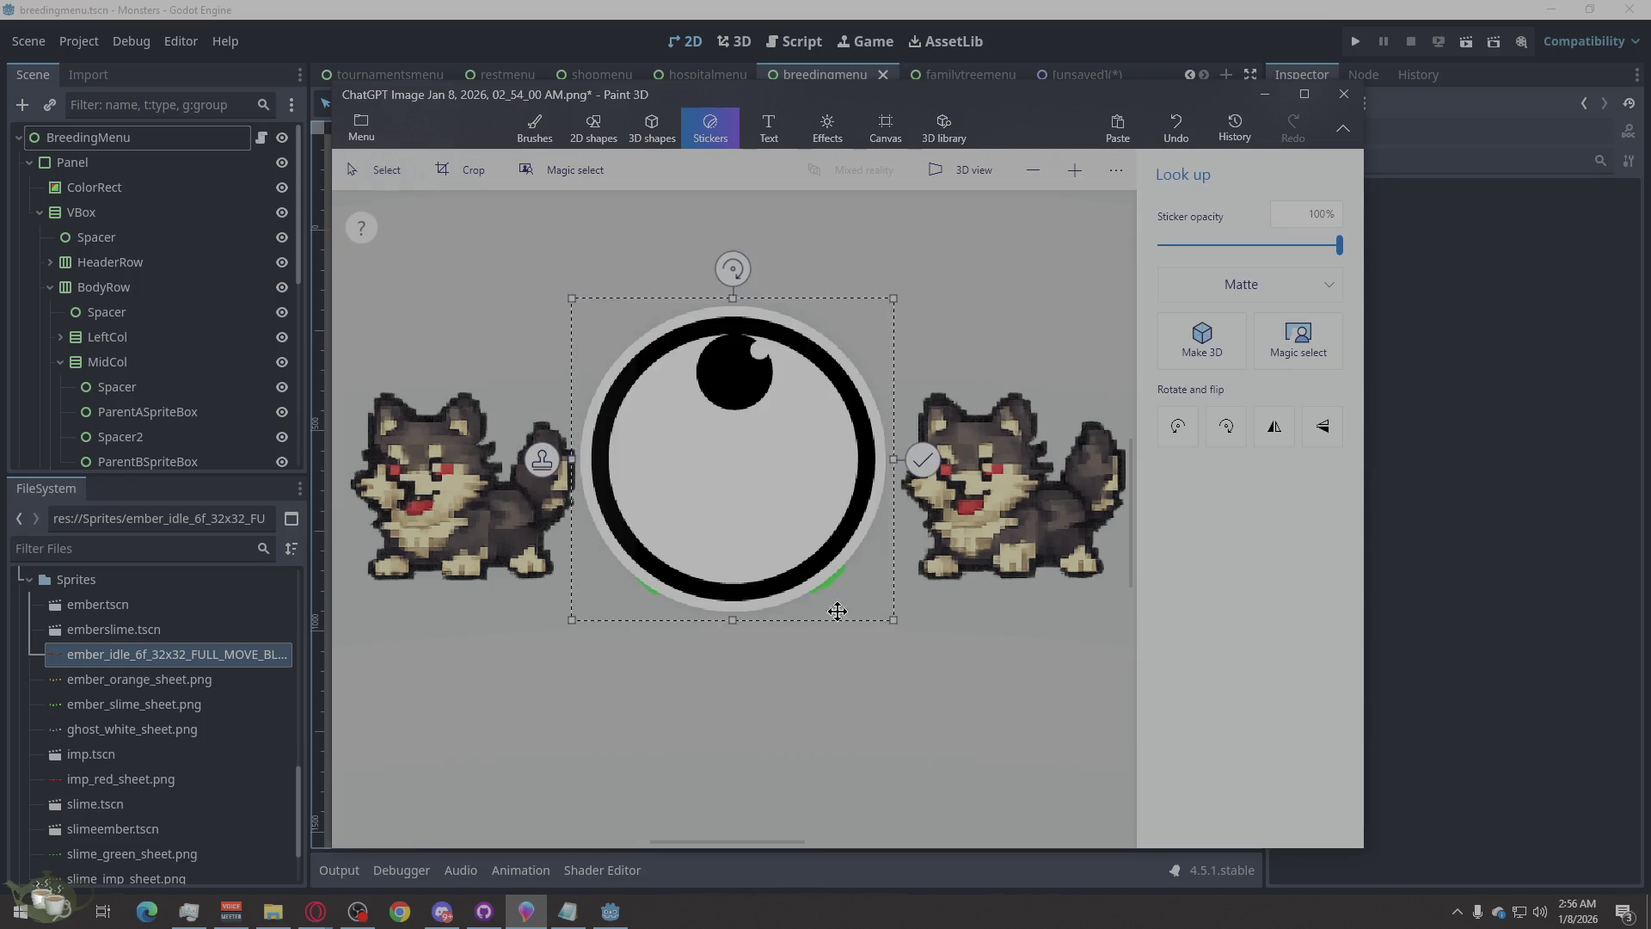
{"action": "left_click_drag", "start_coordinate": [895, 615], "coordinate": [664, 438]}
{"action": "mouse_move", "coordinate": [619, 374]}
{"action": "left_mouse_down"}
{"action": "mouse_move", "coordinate": [734, 455]}
{"action": "mouse_move", "coordinate": [733, 474]}
{"action": "left_mouse_up"}
{"action": "left_click", "coordinate": [870, 583]}
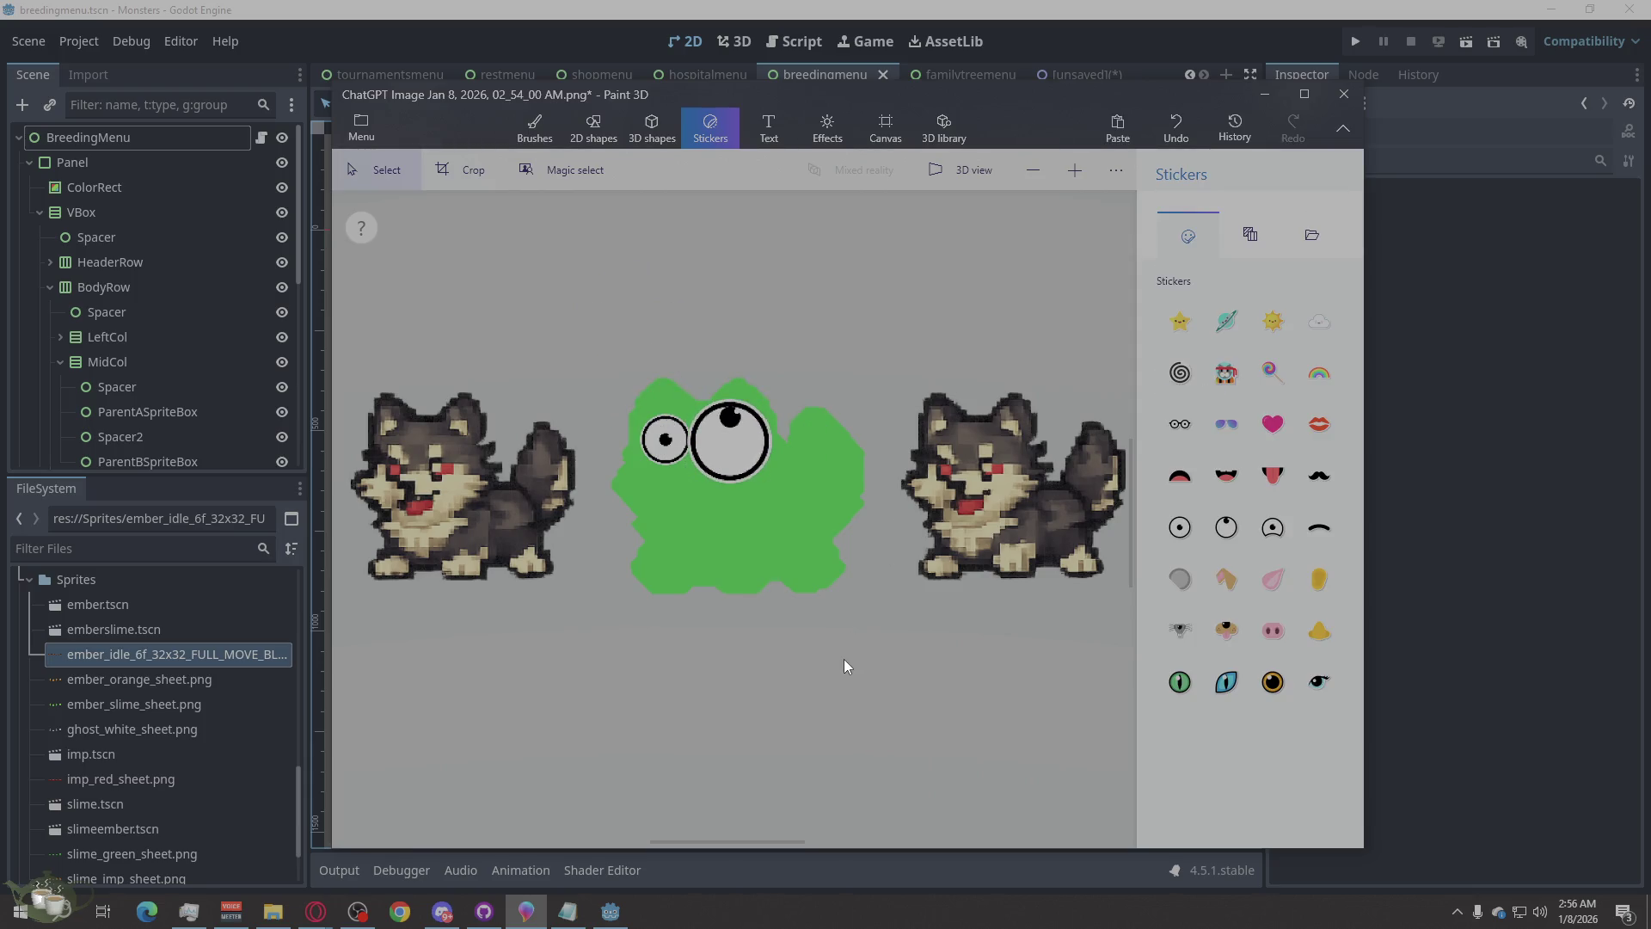
- Scroll around the canvas and dismiss the on-screen shortcut hints
{"action": "scroll", "coordinate": [740, 413], "scroll_direction": "down", "scroll_amount": 5}
{"action": "key", "text": "alt"}
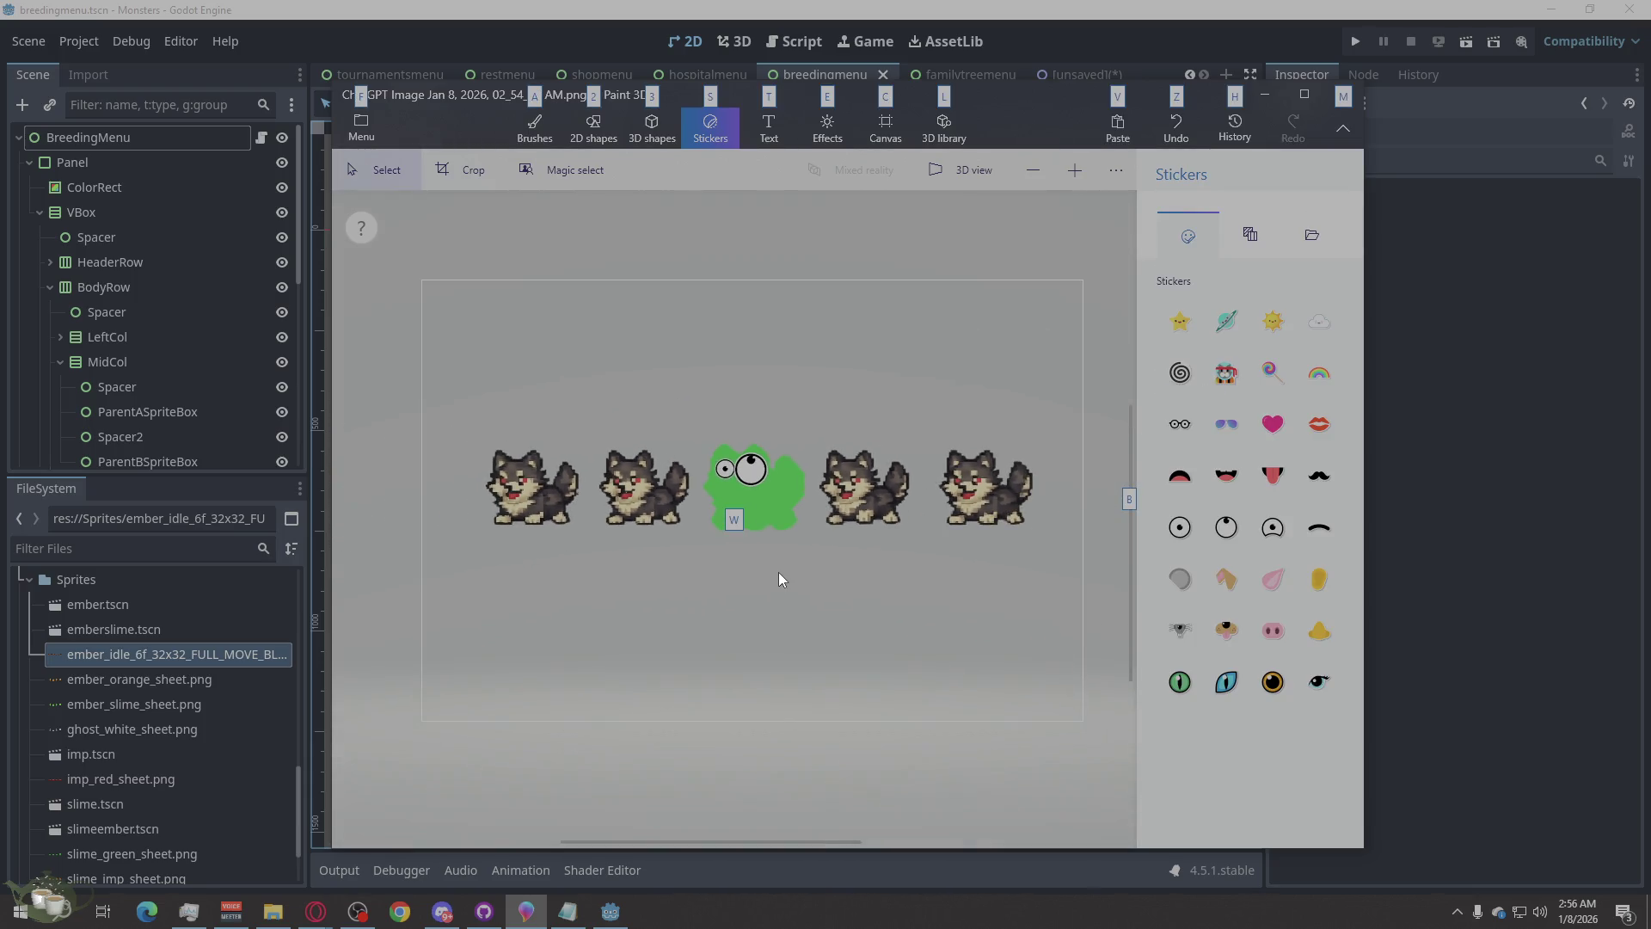
{"action": "scroll", "coordinate": [787, 529], "scroll_direction": "up", "scroll_amount": 3}
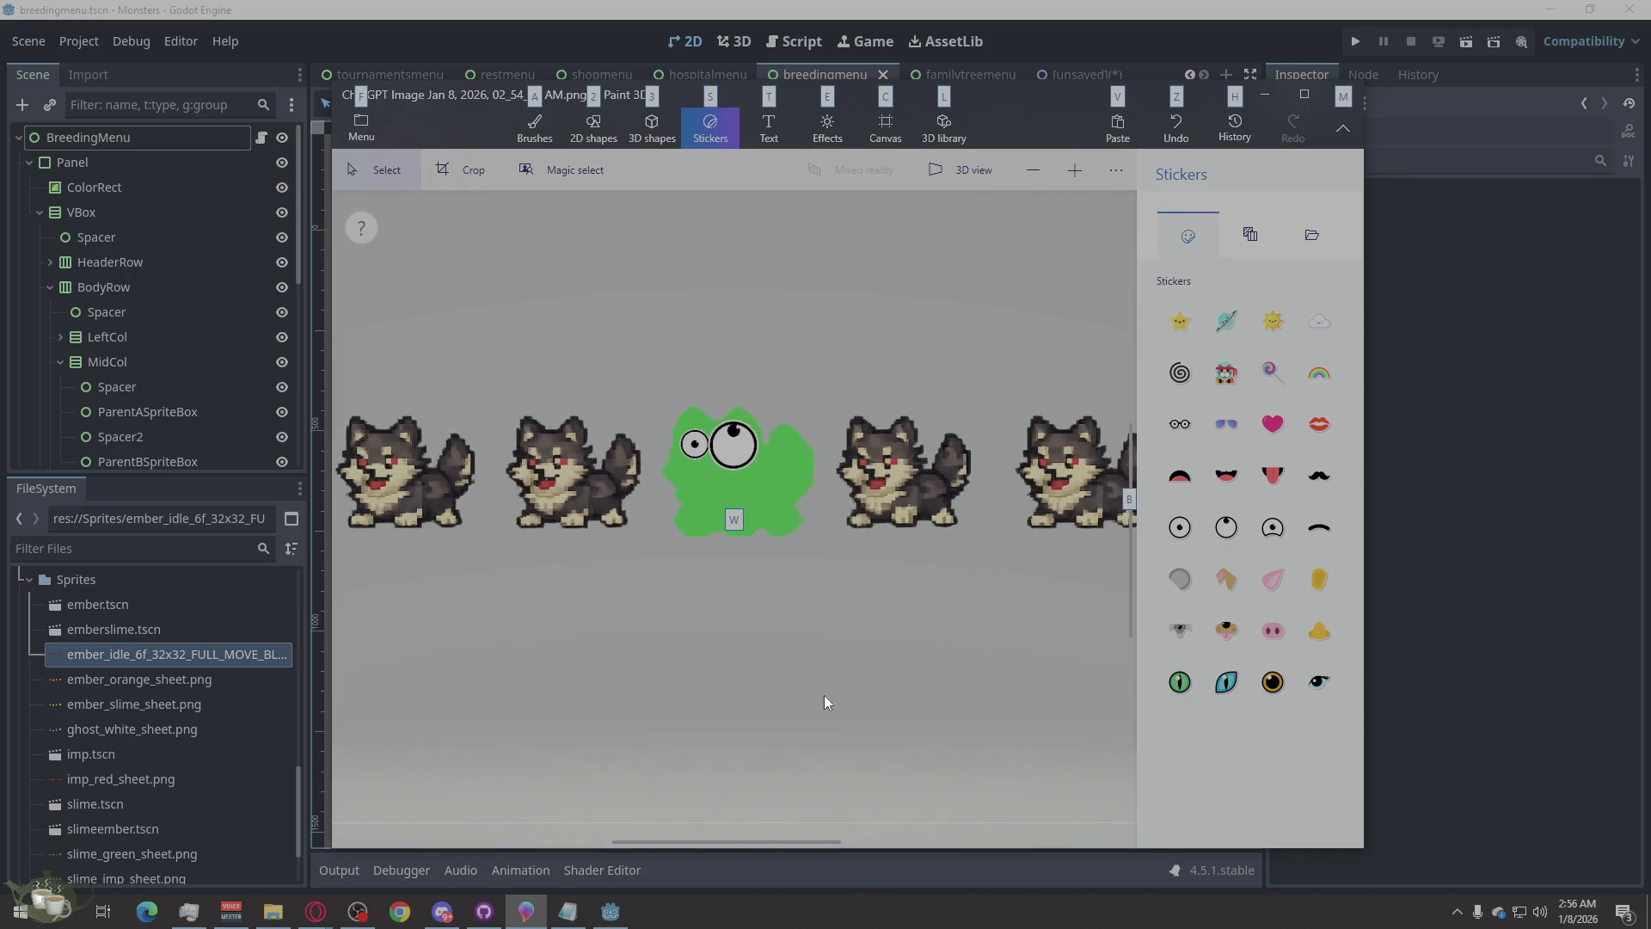
{"action": "scroll", "coordinate": [828, 705], "scroll_direction": "up", "scroll_amount": 2}
{"action": "scroll", "coordinate": [833, 714], "scroll_direction": "down", "scroll_amount": 2}
{"action": "scroll", "coordinate": [831, 710], "scroll_direction": "down", "scroll_amount": 3}
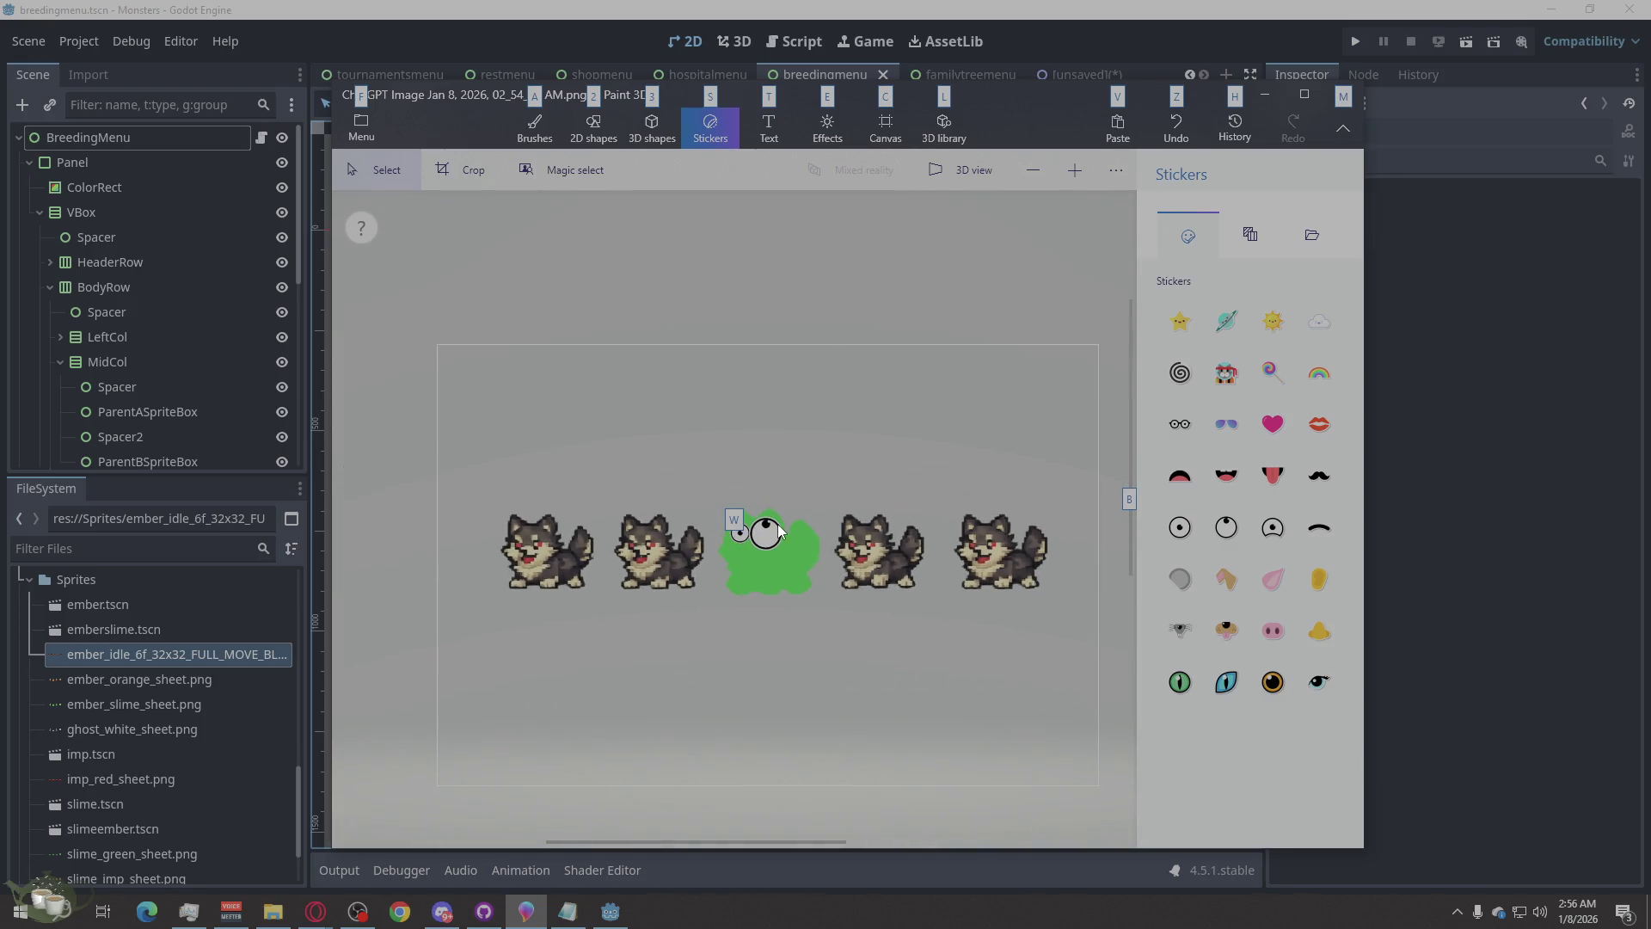
{"action": "key", "text": "Escape"}
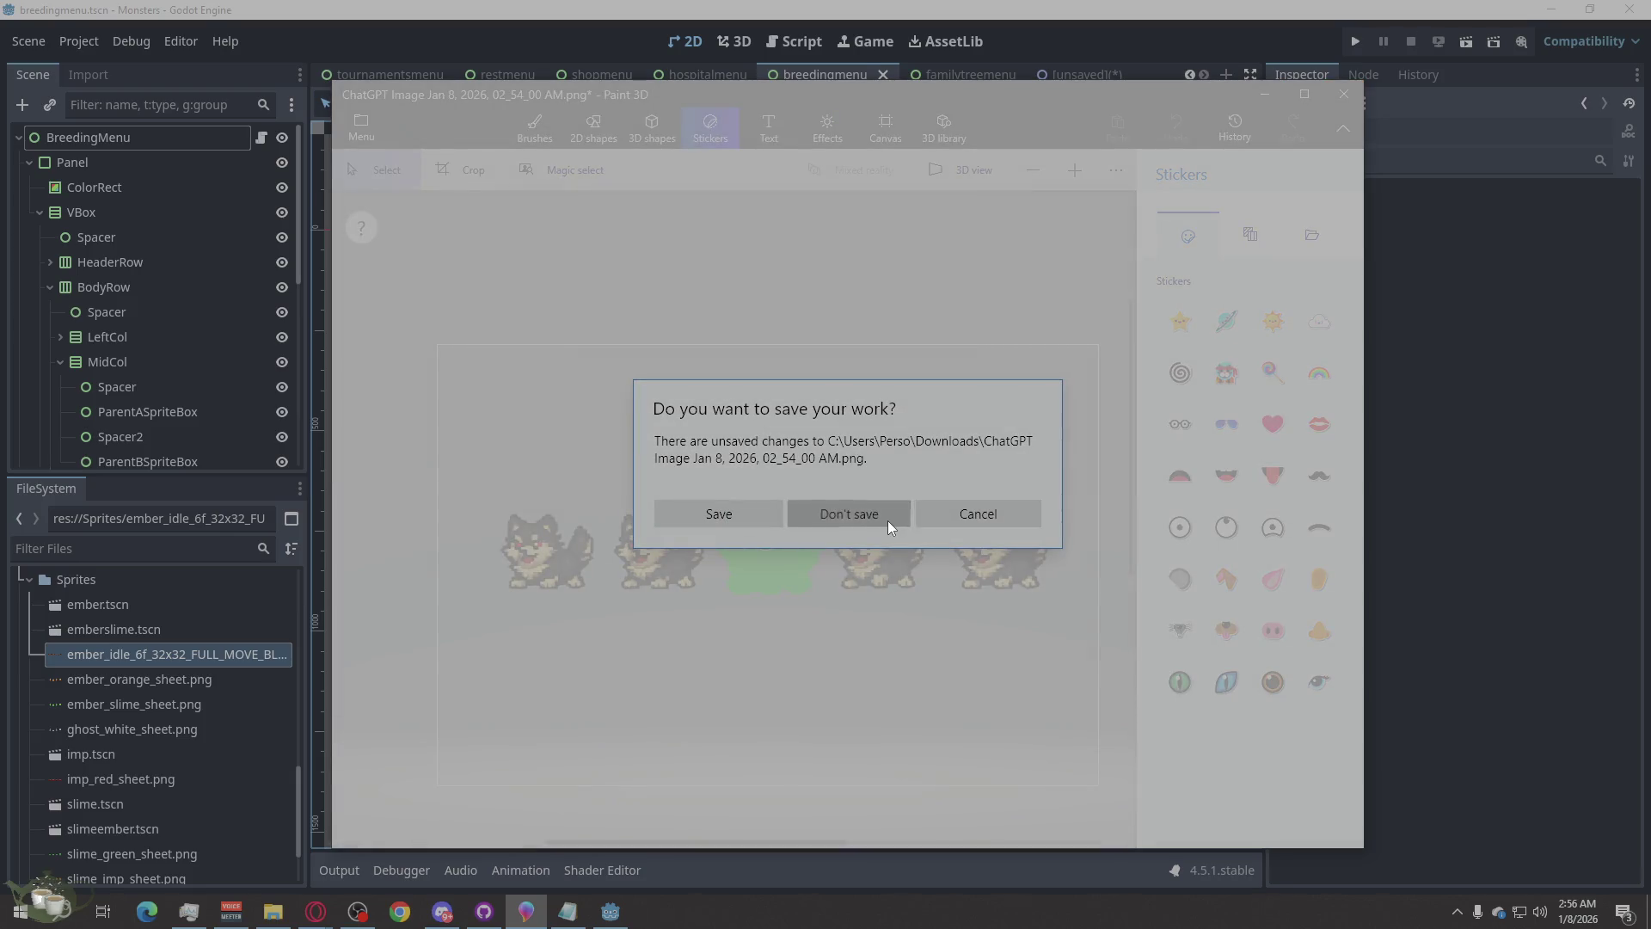
- Choose Don't save to close Paint 3D and discard the googly-eye edits
{"action": "left_click", "coordinate": [888, 519]}
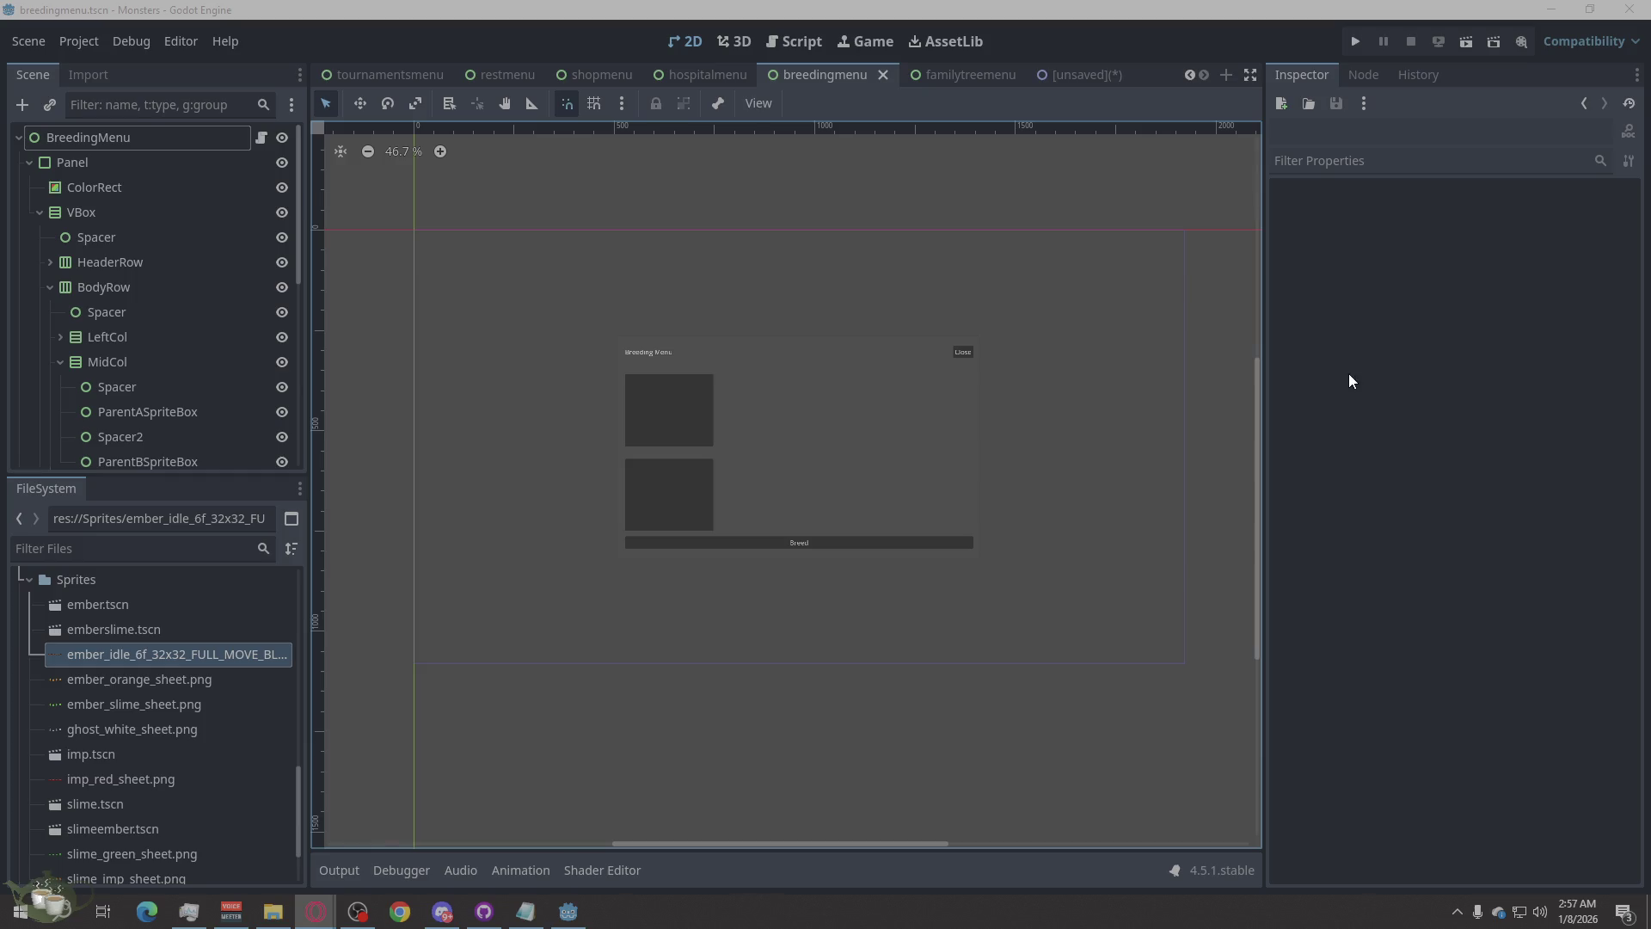
- Replace all of familytreemenu.gd's code with the newly copied script
{"action": "left_click", "coordinate": [937, 76]}
{"action": "left_click", "coordinate": [261, 137]}
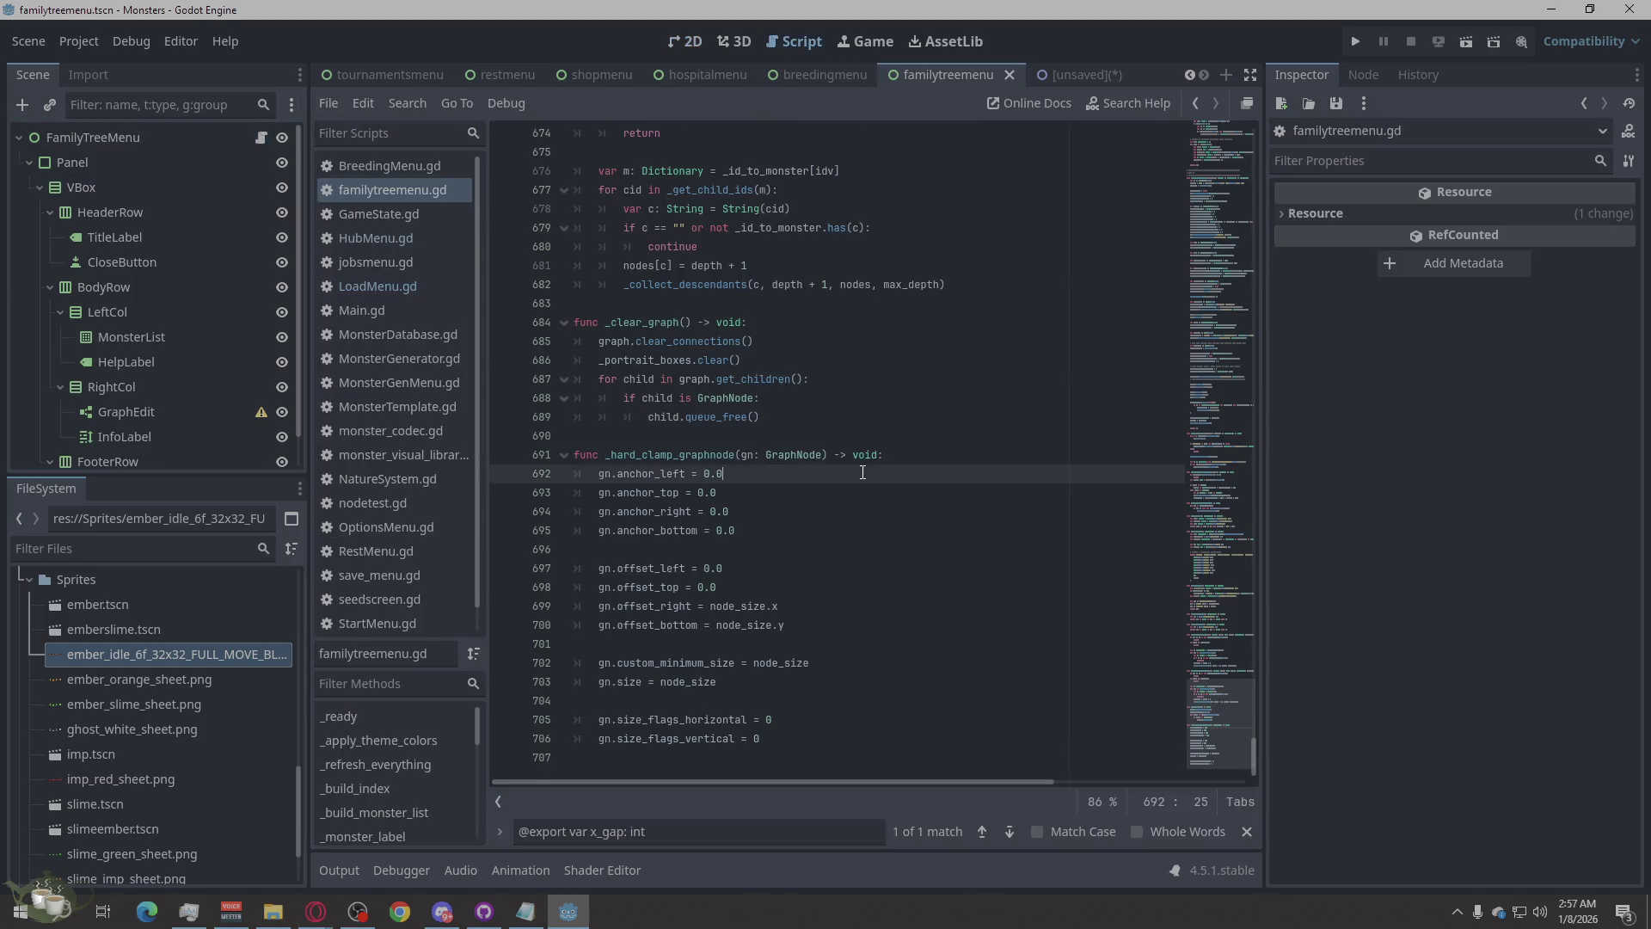
{"action": "right_click", "coordinate": [863, 473]}
{"action": "left_click", "coordinate": [891, 658]}
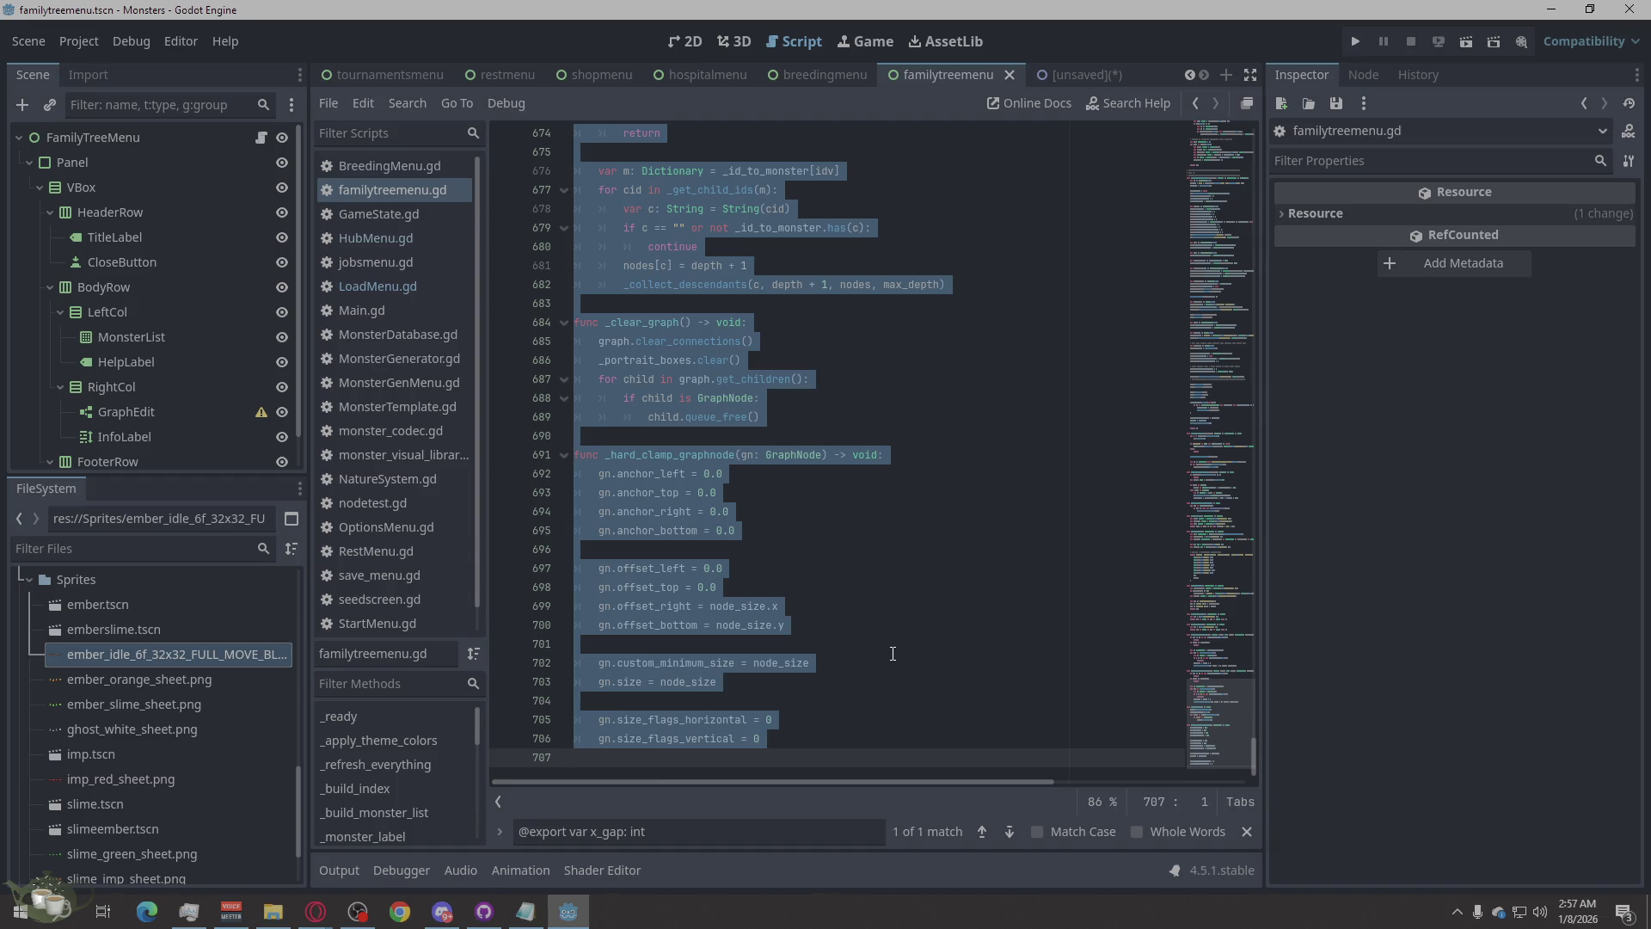
{"action": "key", "text": "ctrl+v"}
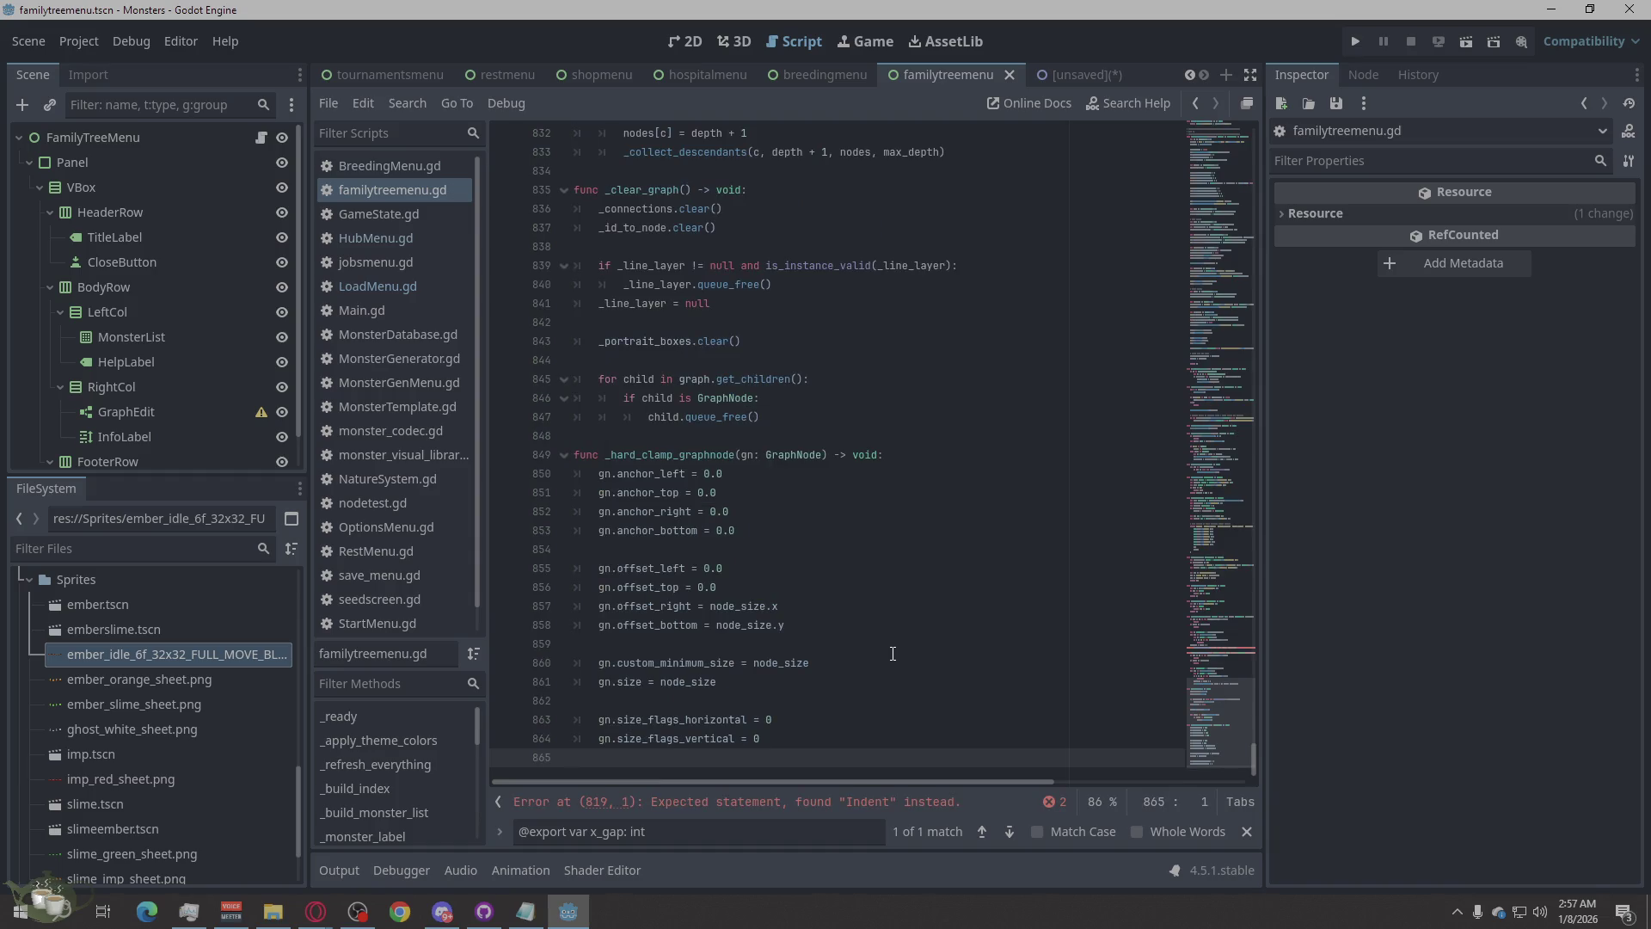
- Review the error list, jumping to lines 819 and 821 and copying the error messages
{"action": "left_click", "coordinate": [1040, 800]}
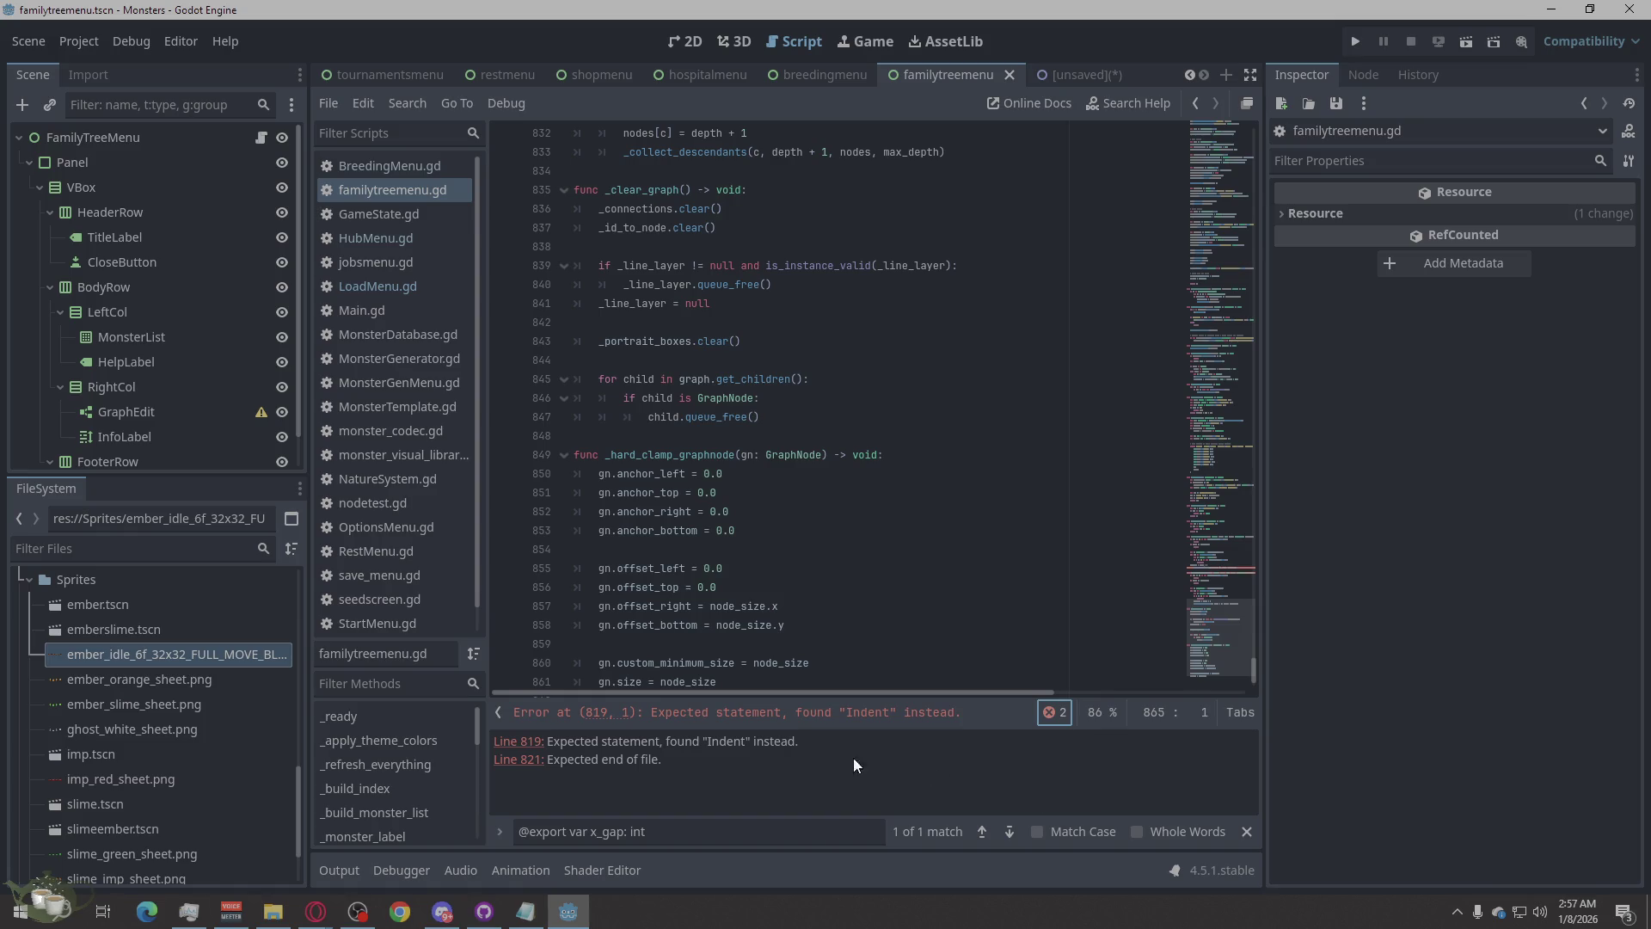
{"action": "left_click", "coordinate": [524, 743]}
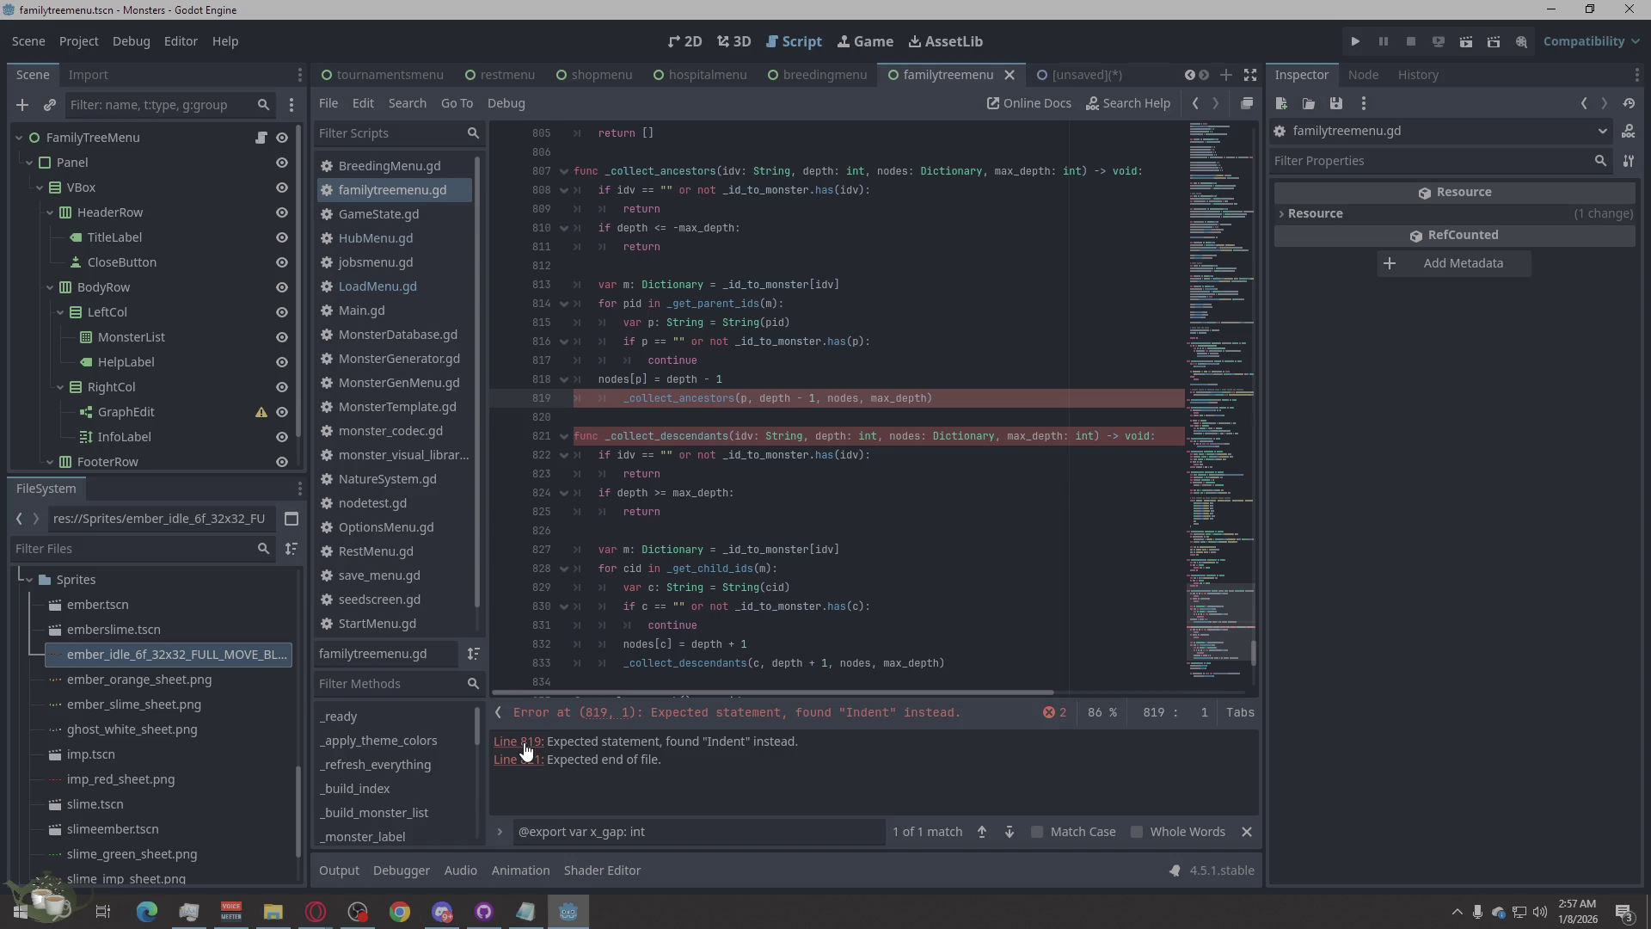
{"action": "left_click", "coordinate": [519, 760]}
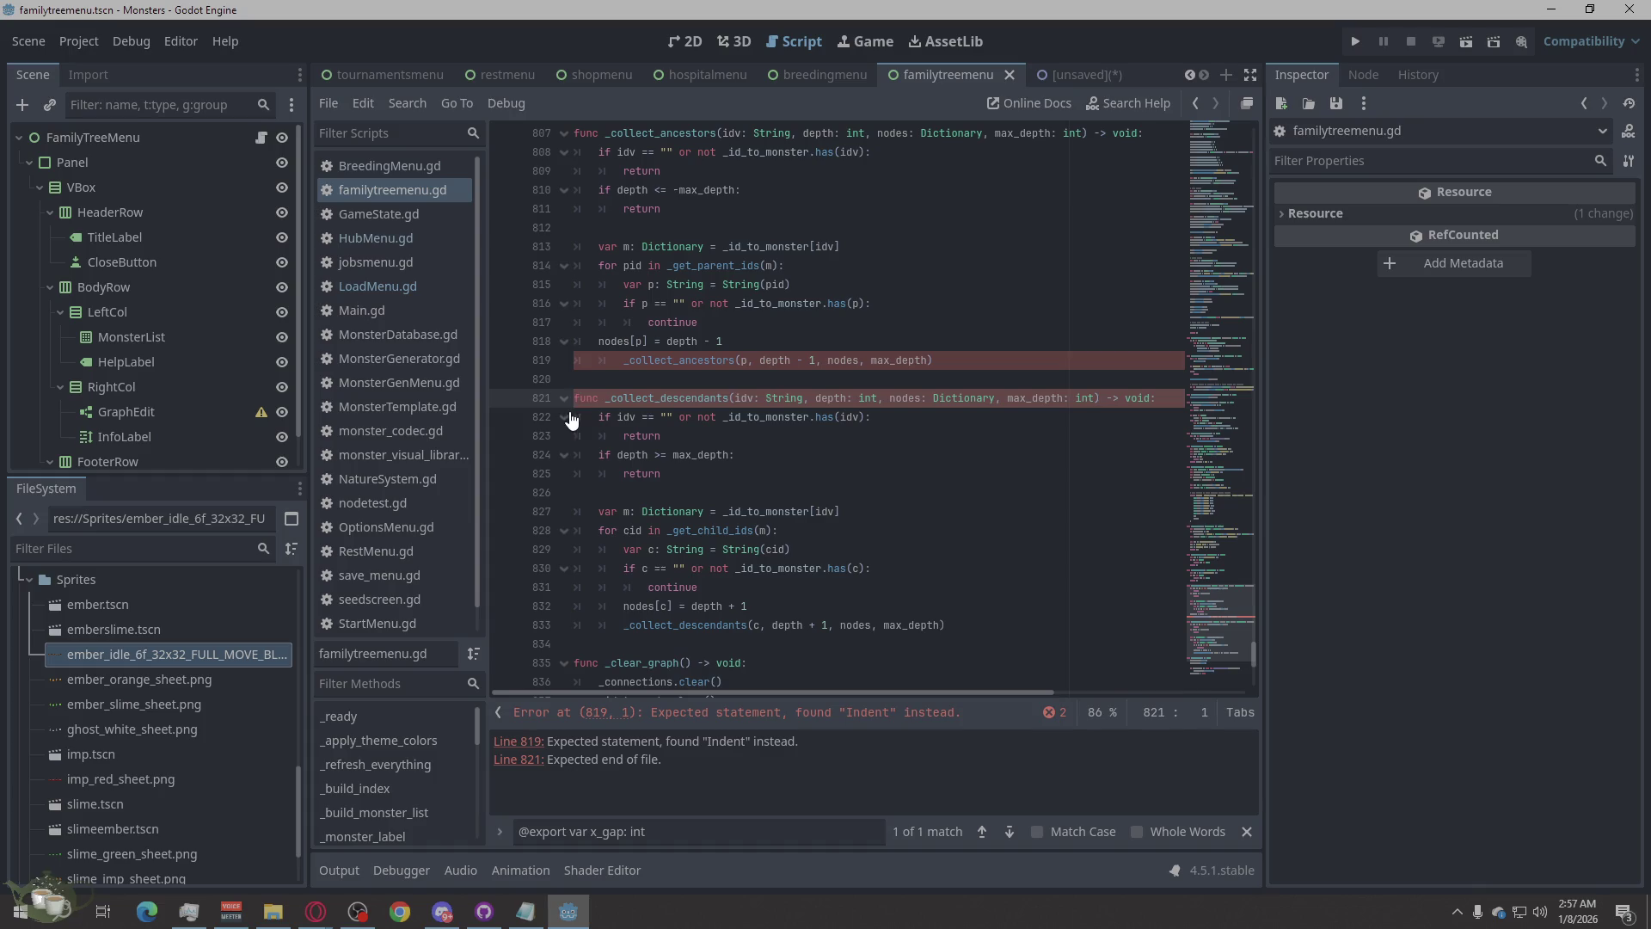
{"action": "key", "text": "alt+Tab"}
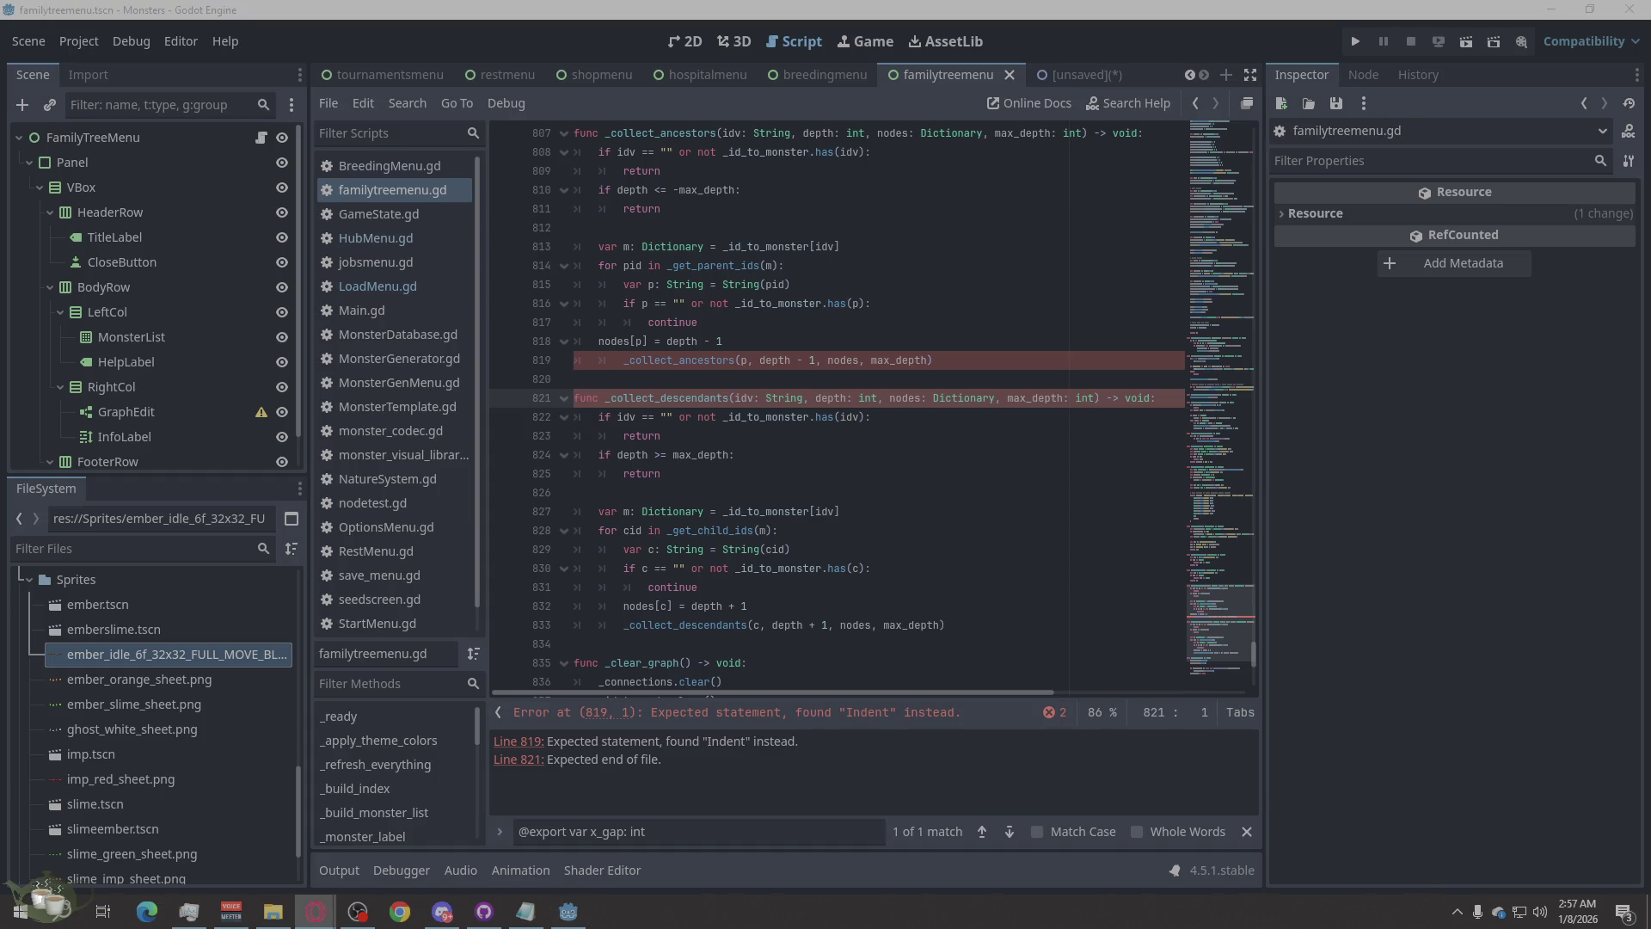
{"action": "right_click", "coordinate": [1071, 772]}
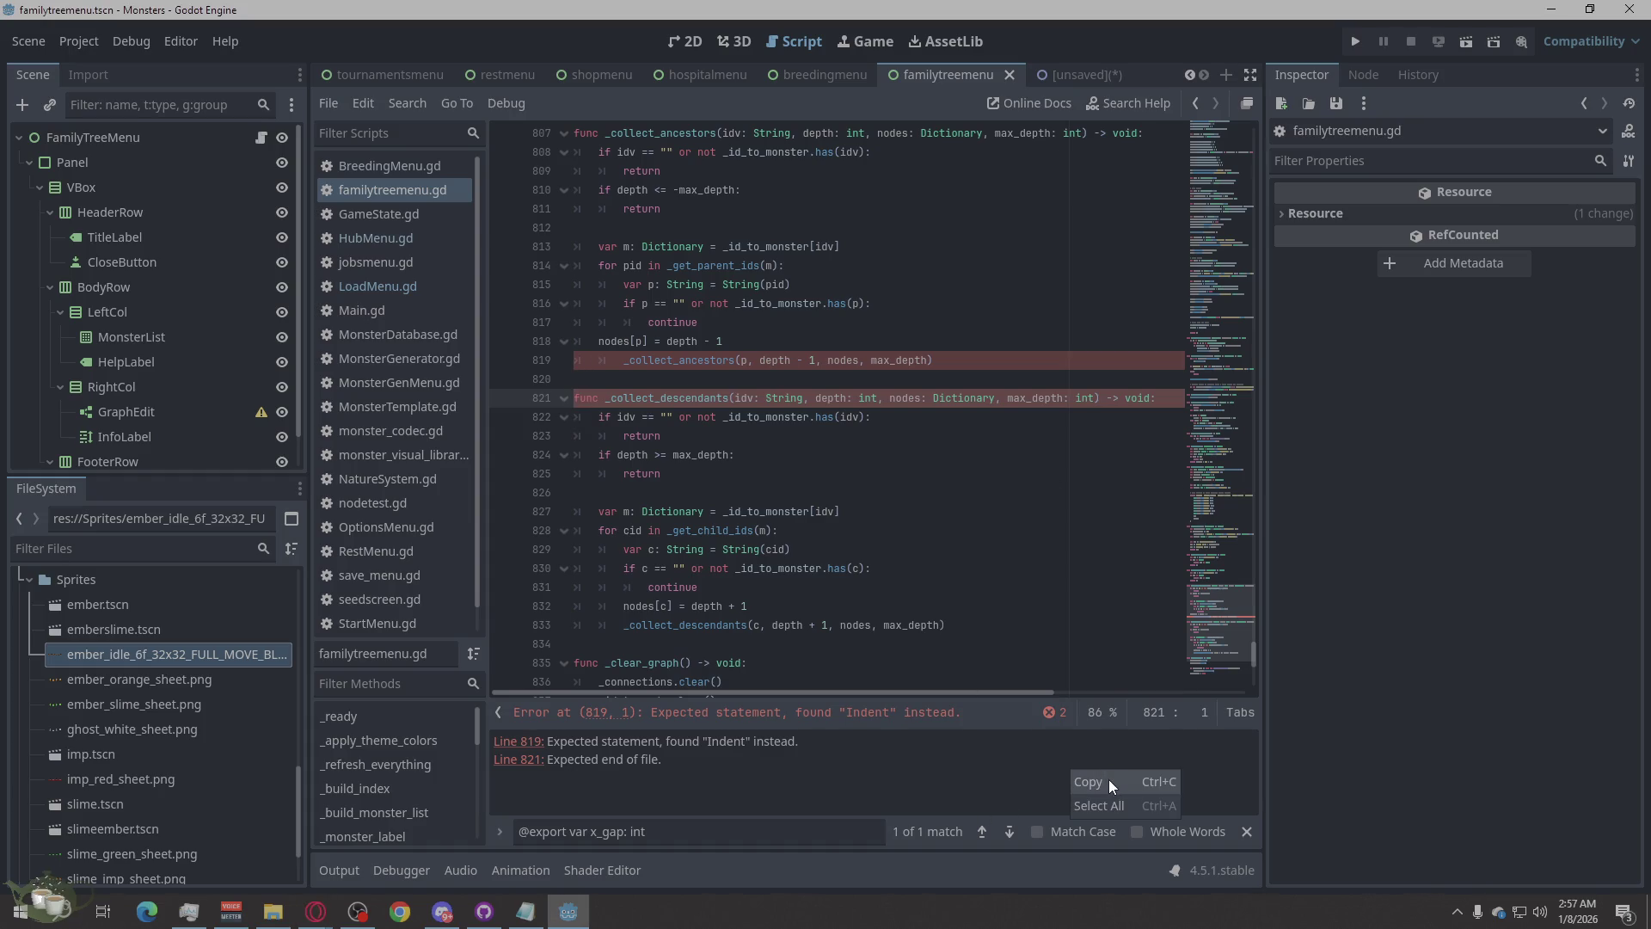
{"action": "left_click", "coordinate": [1105, 808]}
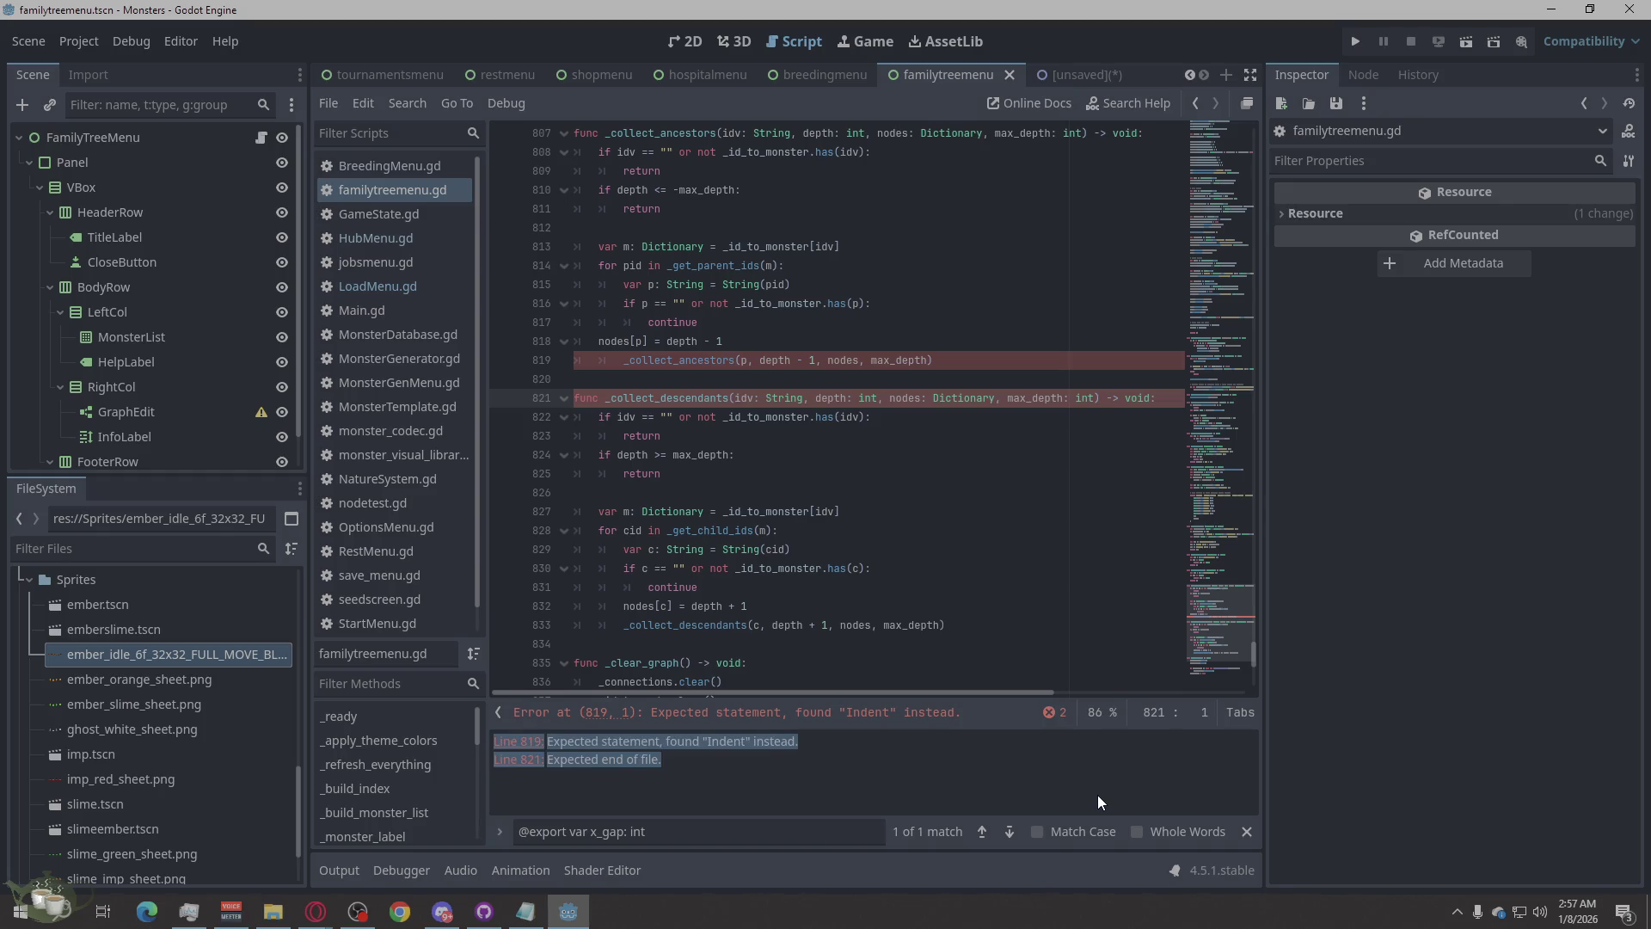
{"action": "left_click", "coordinate": [605, 360]}
- Move the recursive _collect_ancestors call onto its own line with a blank line above
{"action": "key", "text": "BackSpace"}
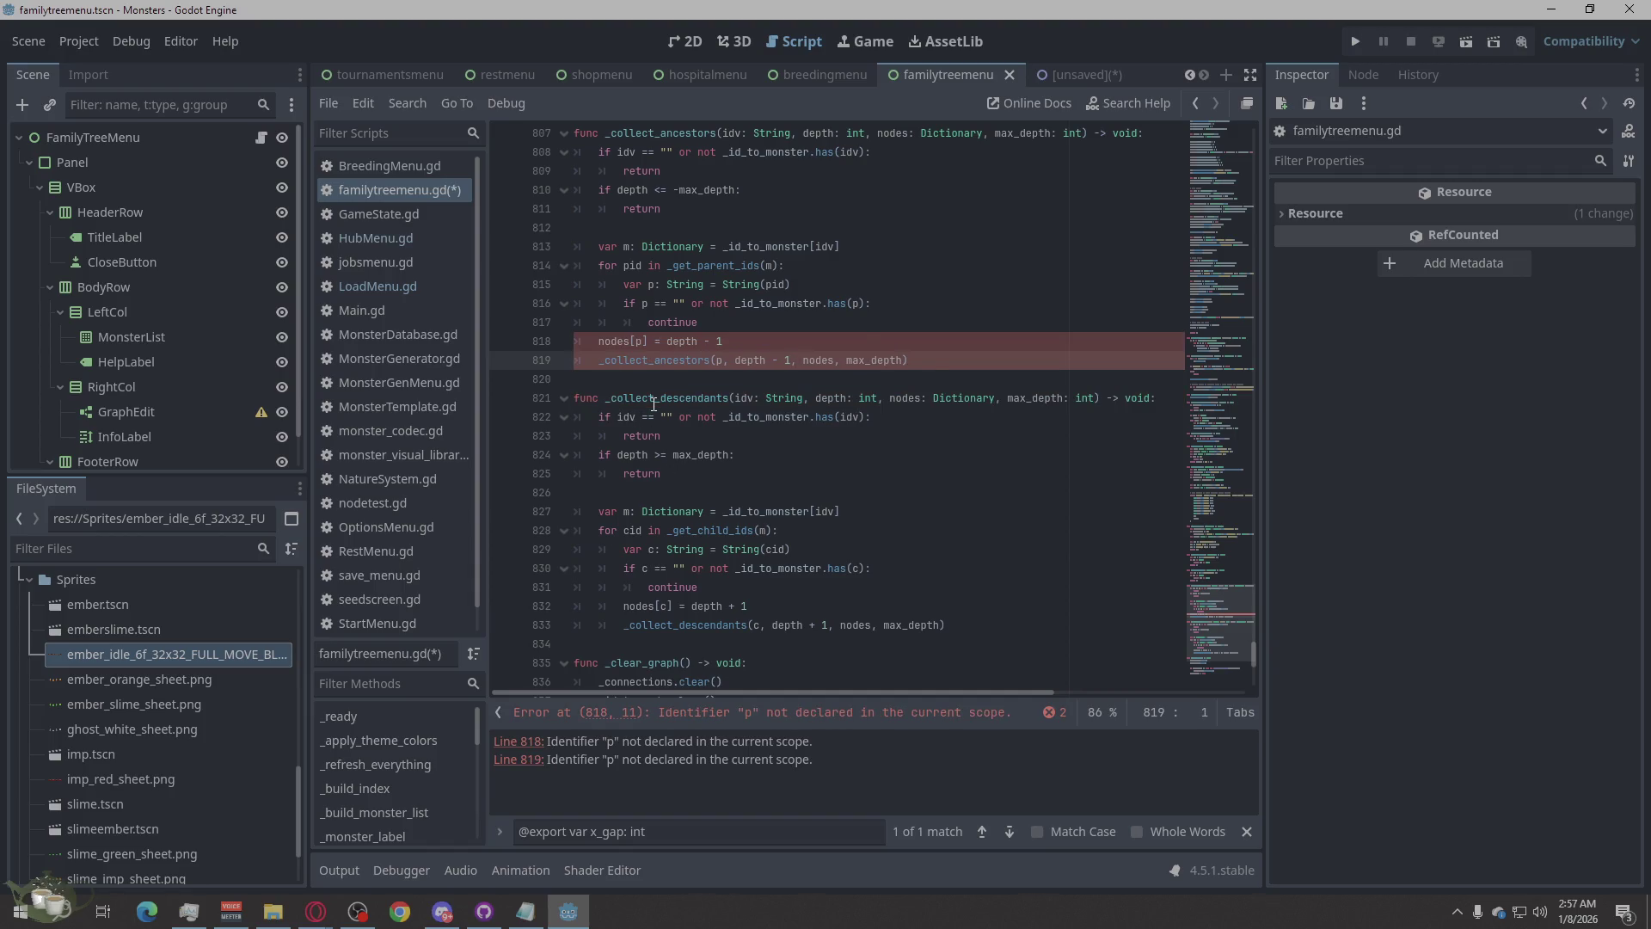
{"action": "key", "text": "BackSpace"}
{"action": "key", "text": "Return"}
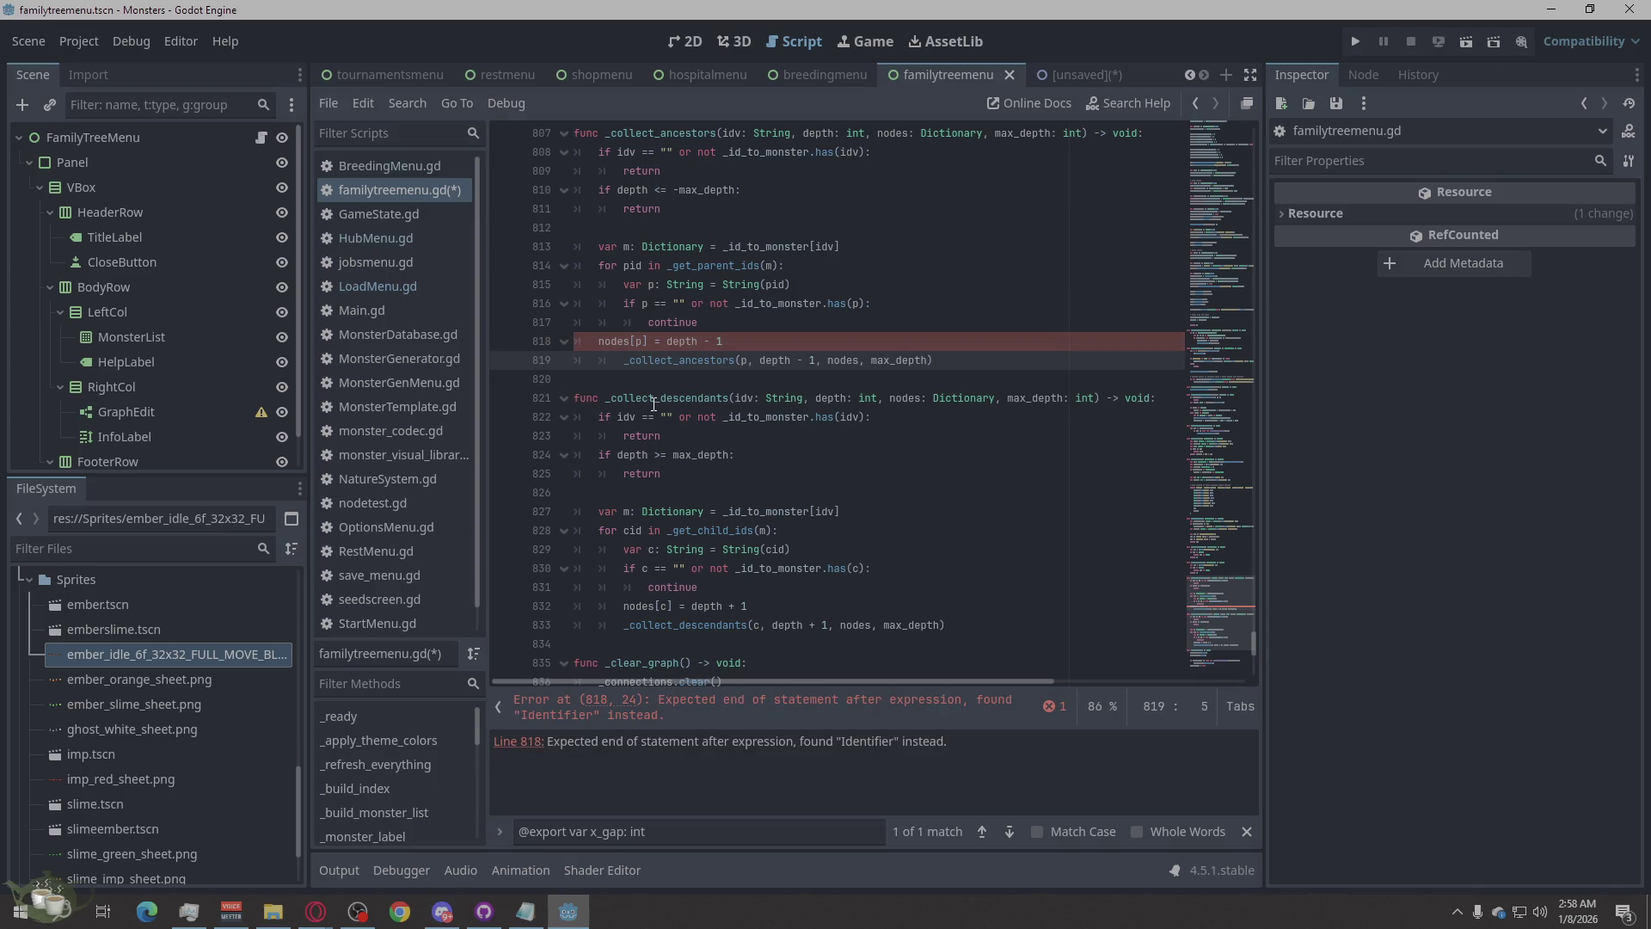
{"action": "key", "text": "Return"}
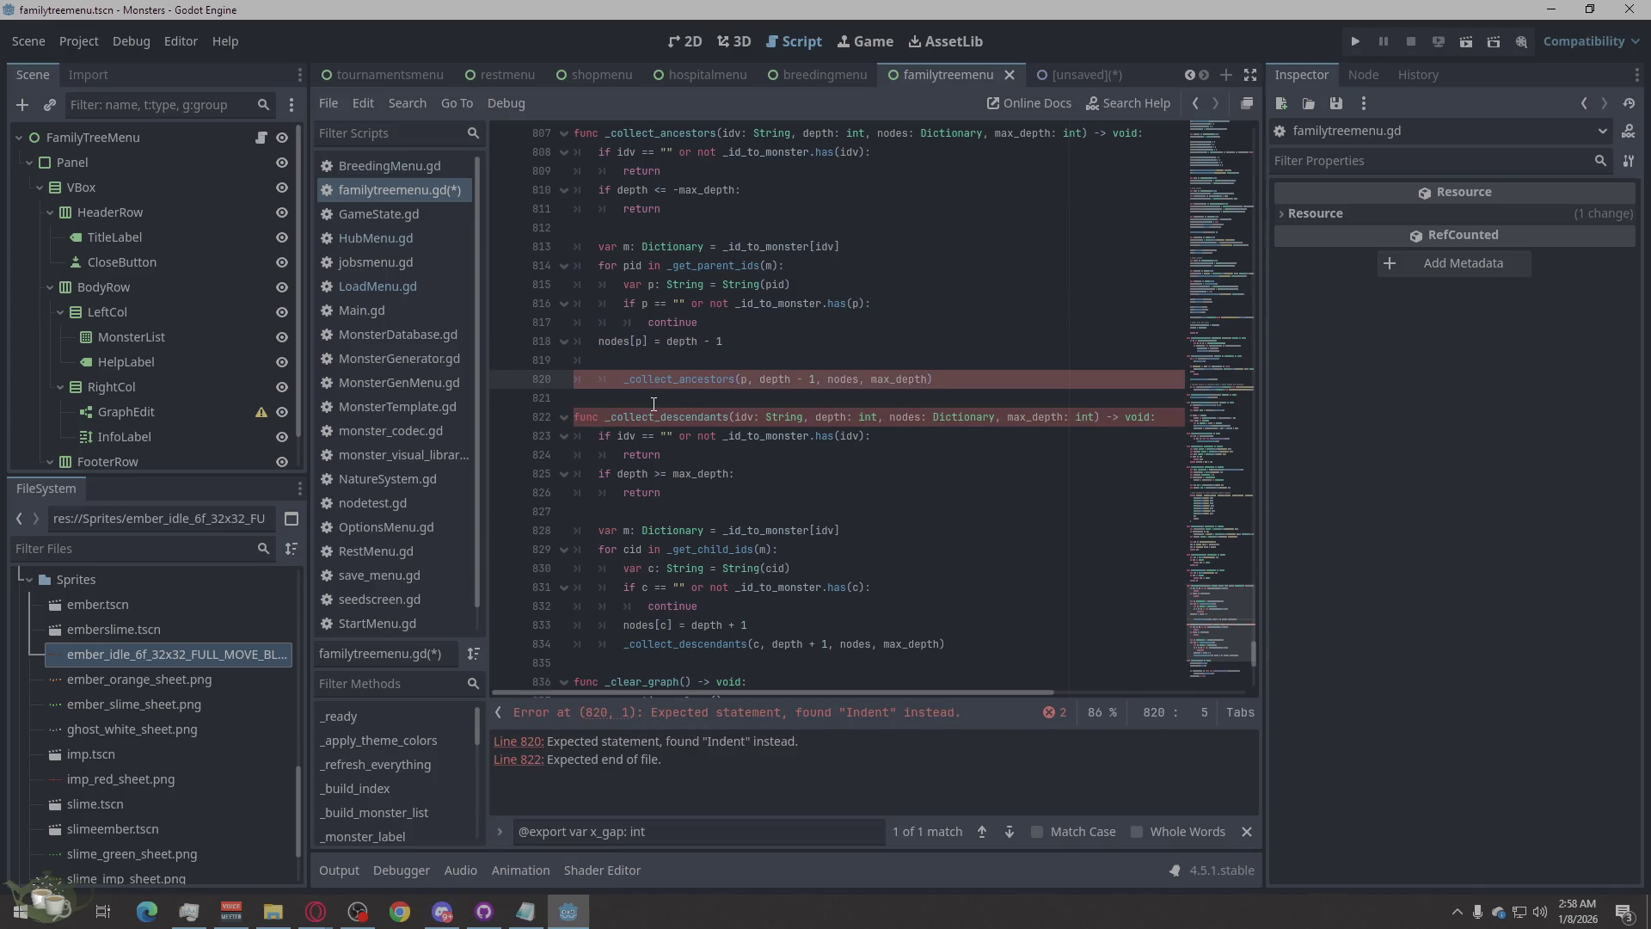
{"action": "key", "text": "Tab"}
{"action": "key", "text": "BackSpace"}
- Add blank lines before func _collect_descendants so it starts at line 823
{"action": "left_click", "coordinate": [577, 417]}
{"action": "key", "text": "Tab"}
{"action": "key", "text": "BackSpace"}
{"action": "key", "text": "BackSpace"}
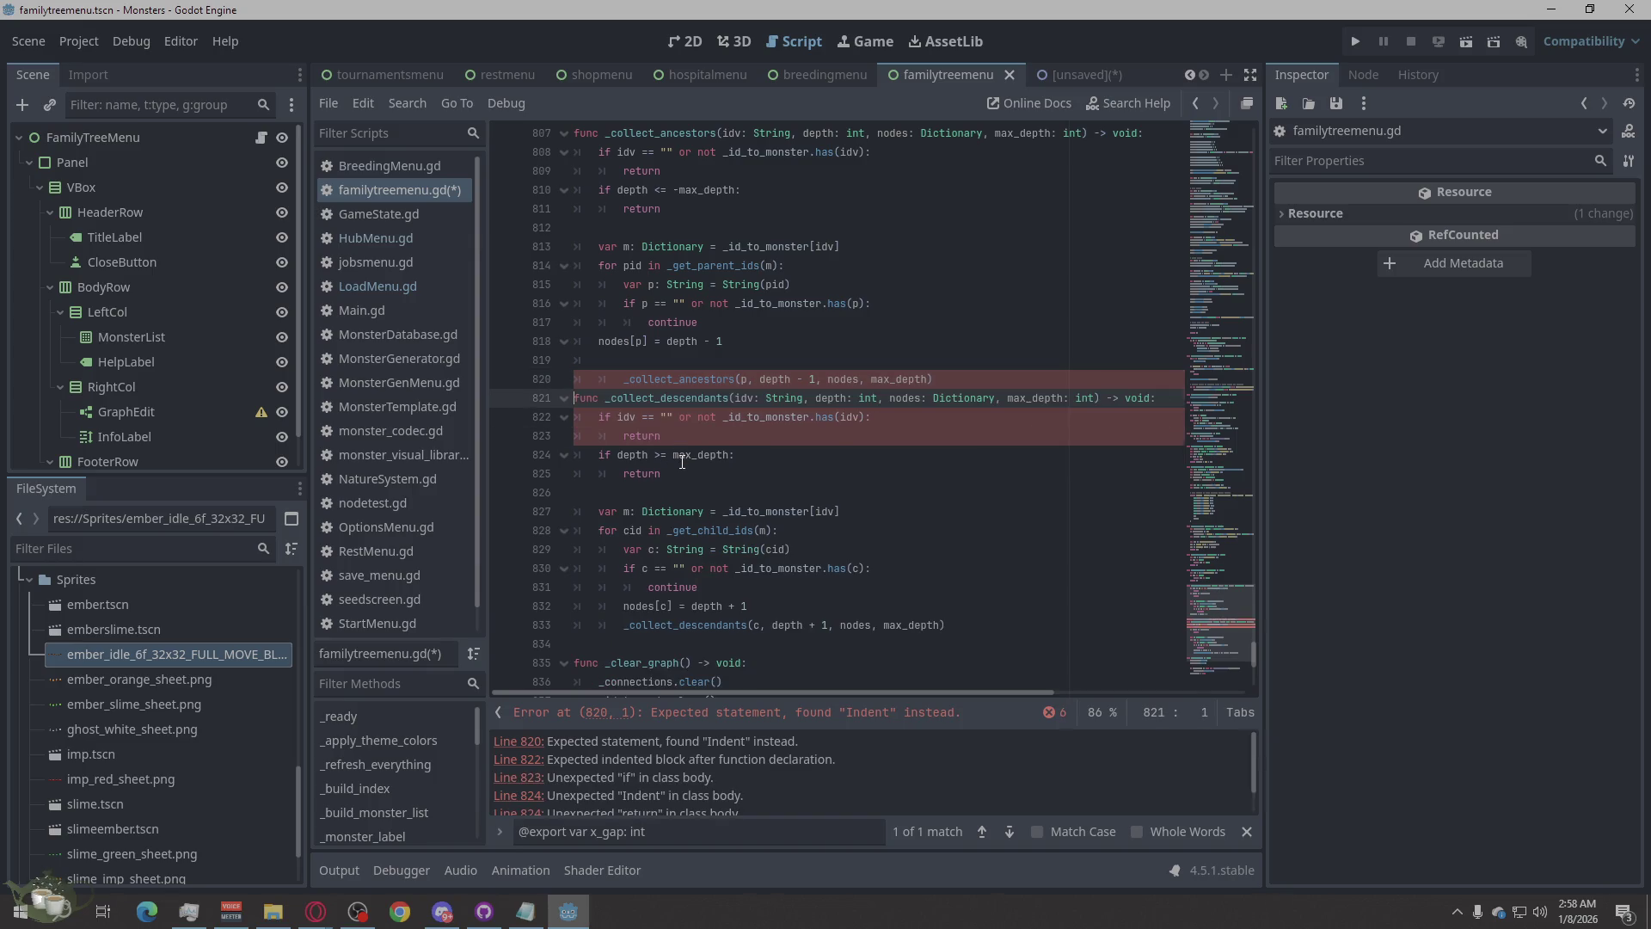
{"action": "key", "text": "Return"}
{"action": "key", "text": "Return"}
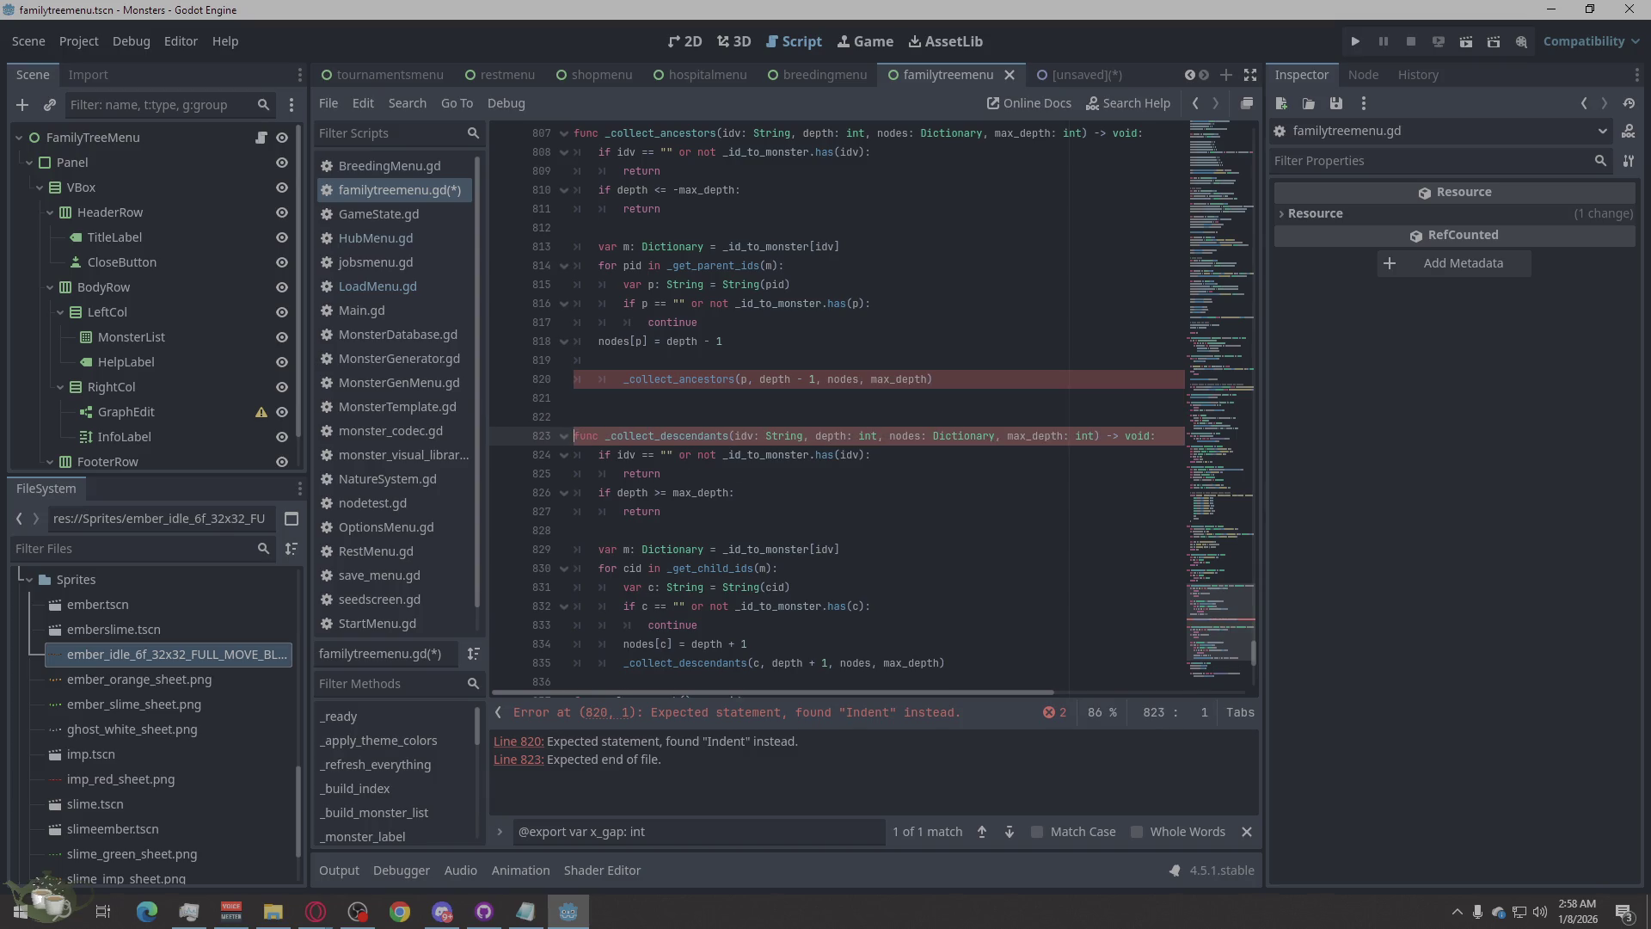
{"action": "key", "text": "alt+Tab"}
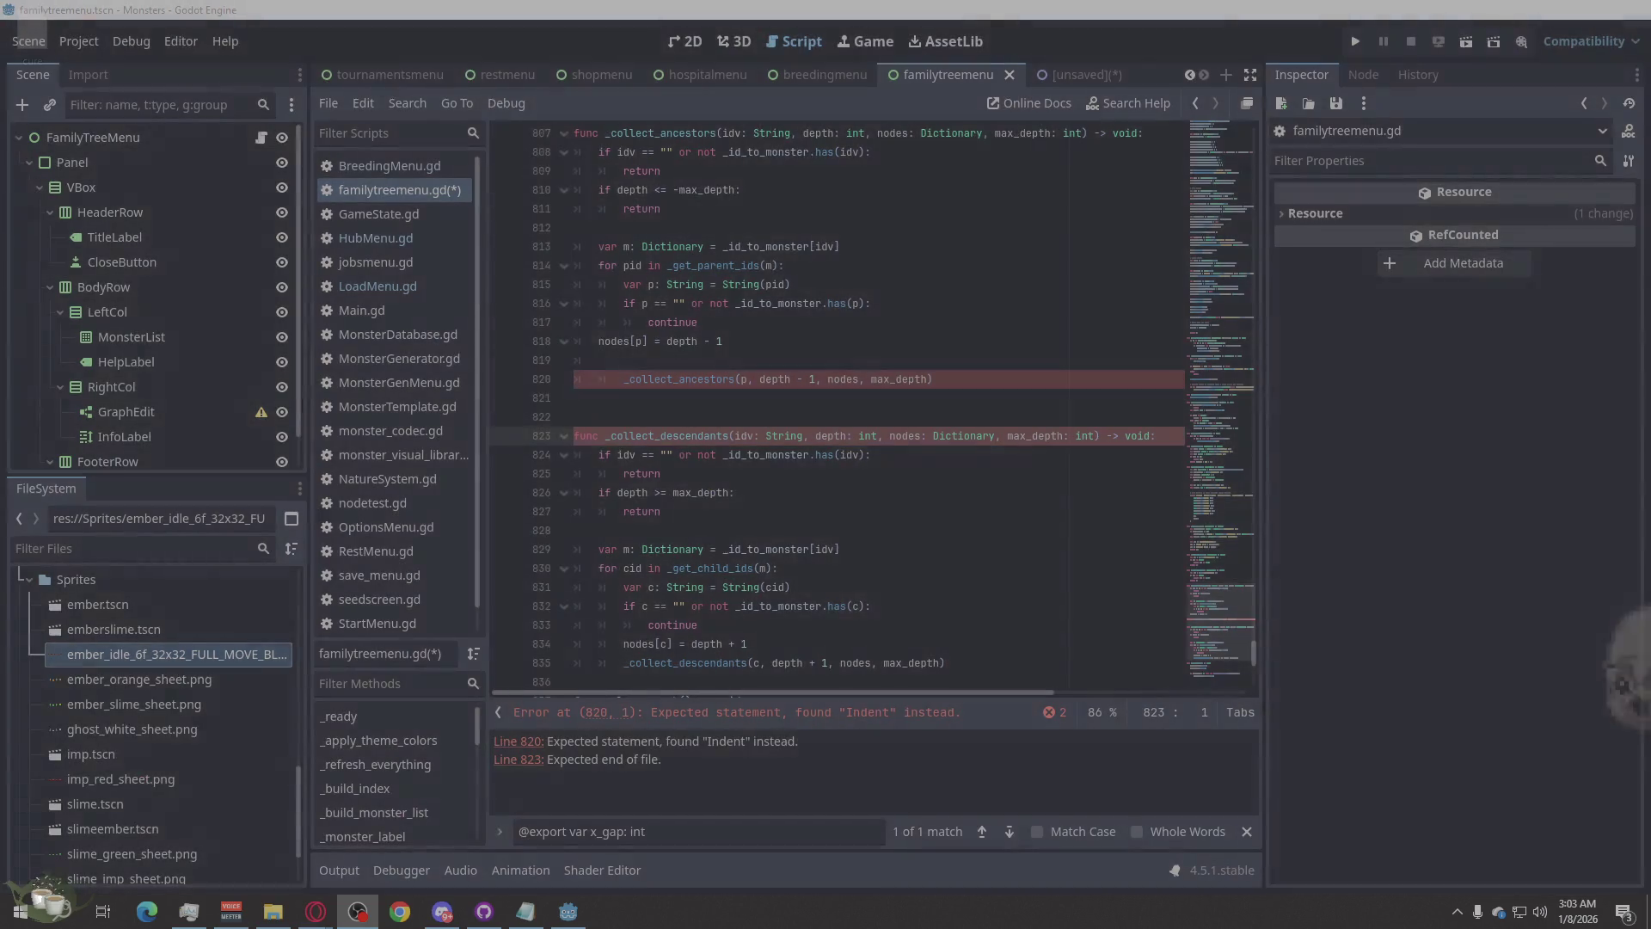
{"action": "key", "text": "alt+Tab"}
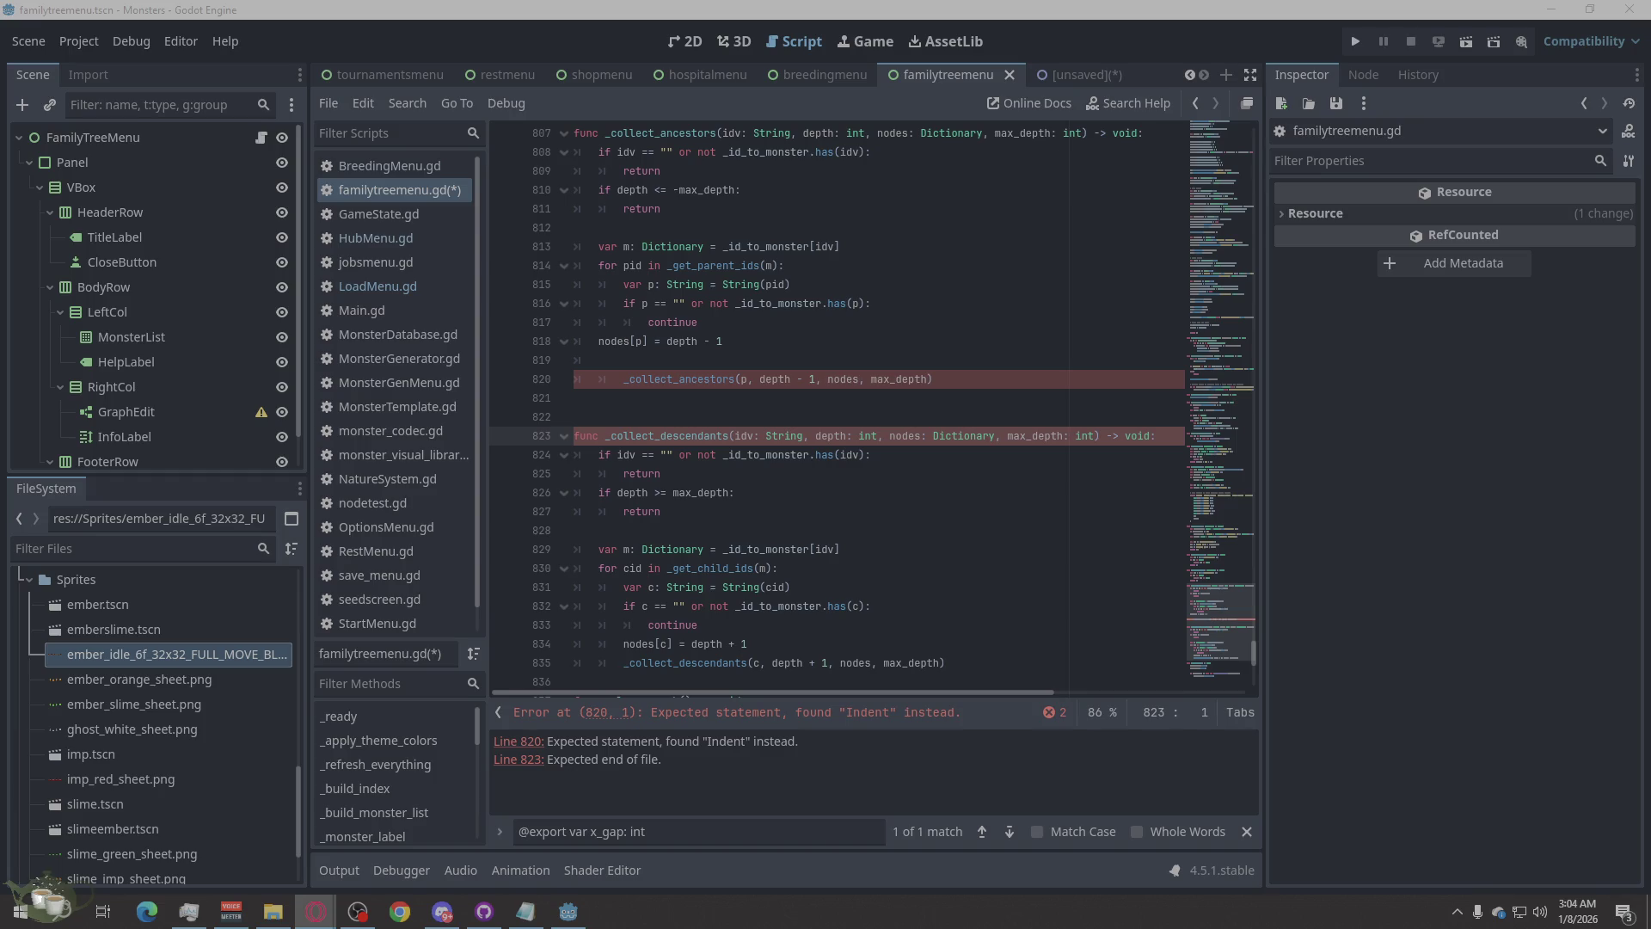
- Replace the family tree script with the copied error-free code and save it
{"action": "right_click", "coordinate": [888, 594]}
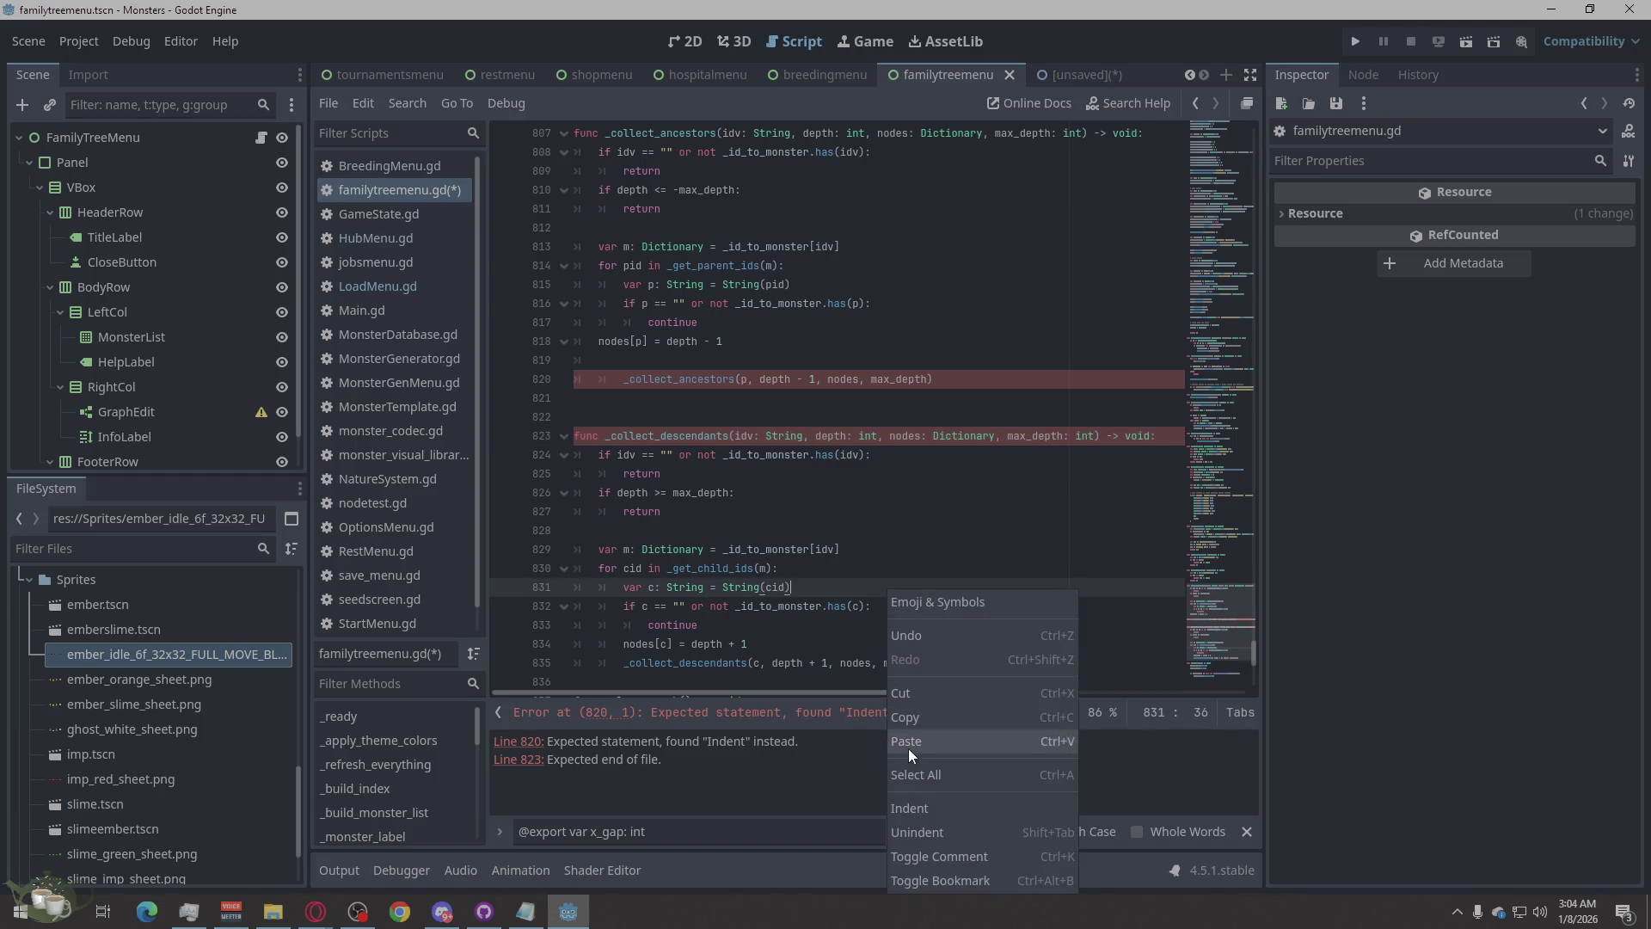
{"action": "left_click", "coordinate": [916, 774]}
{"action": "right_click", "coordinate": [827, 486]}
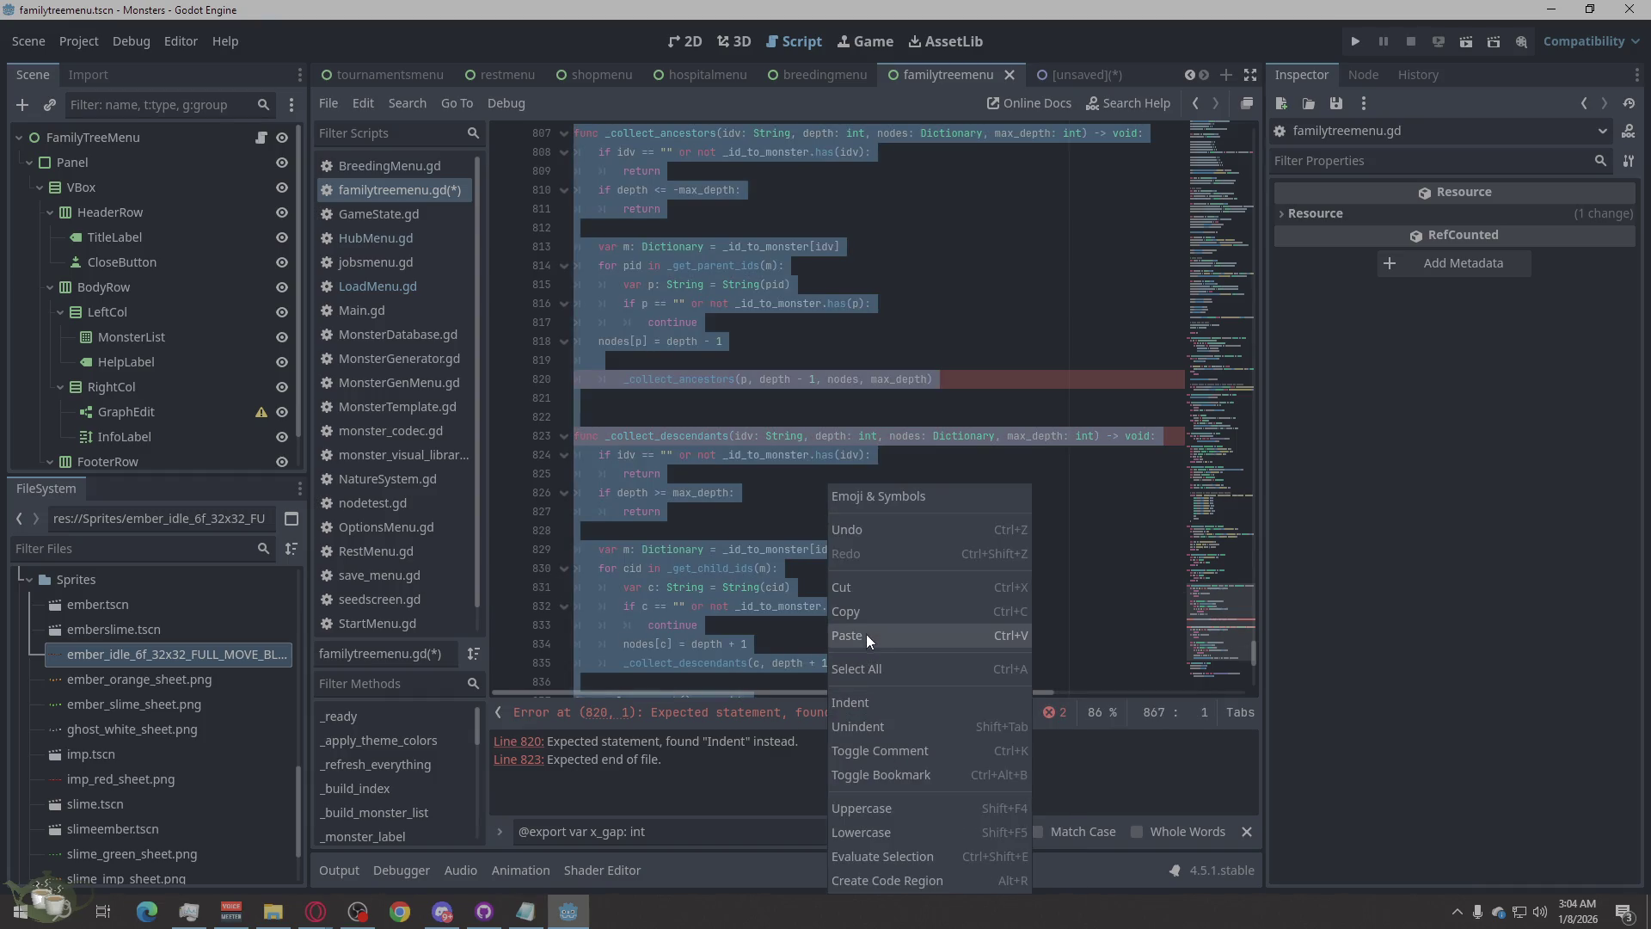
{"action": "left_click", "coordinate": [865, 634]}
{"action": "key", "text": "ctrl+s"}
- Run the game without saving the scene, load Save Slot 02, and open Family Tree
{"action": "left_click", "coordinate": [1356, 43]}
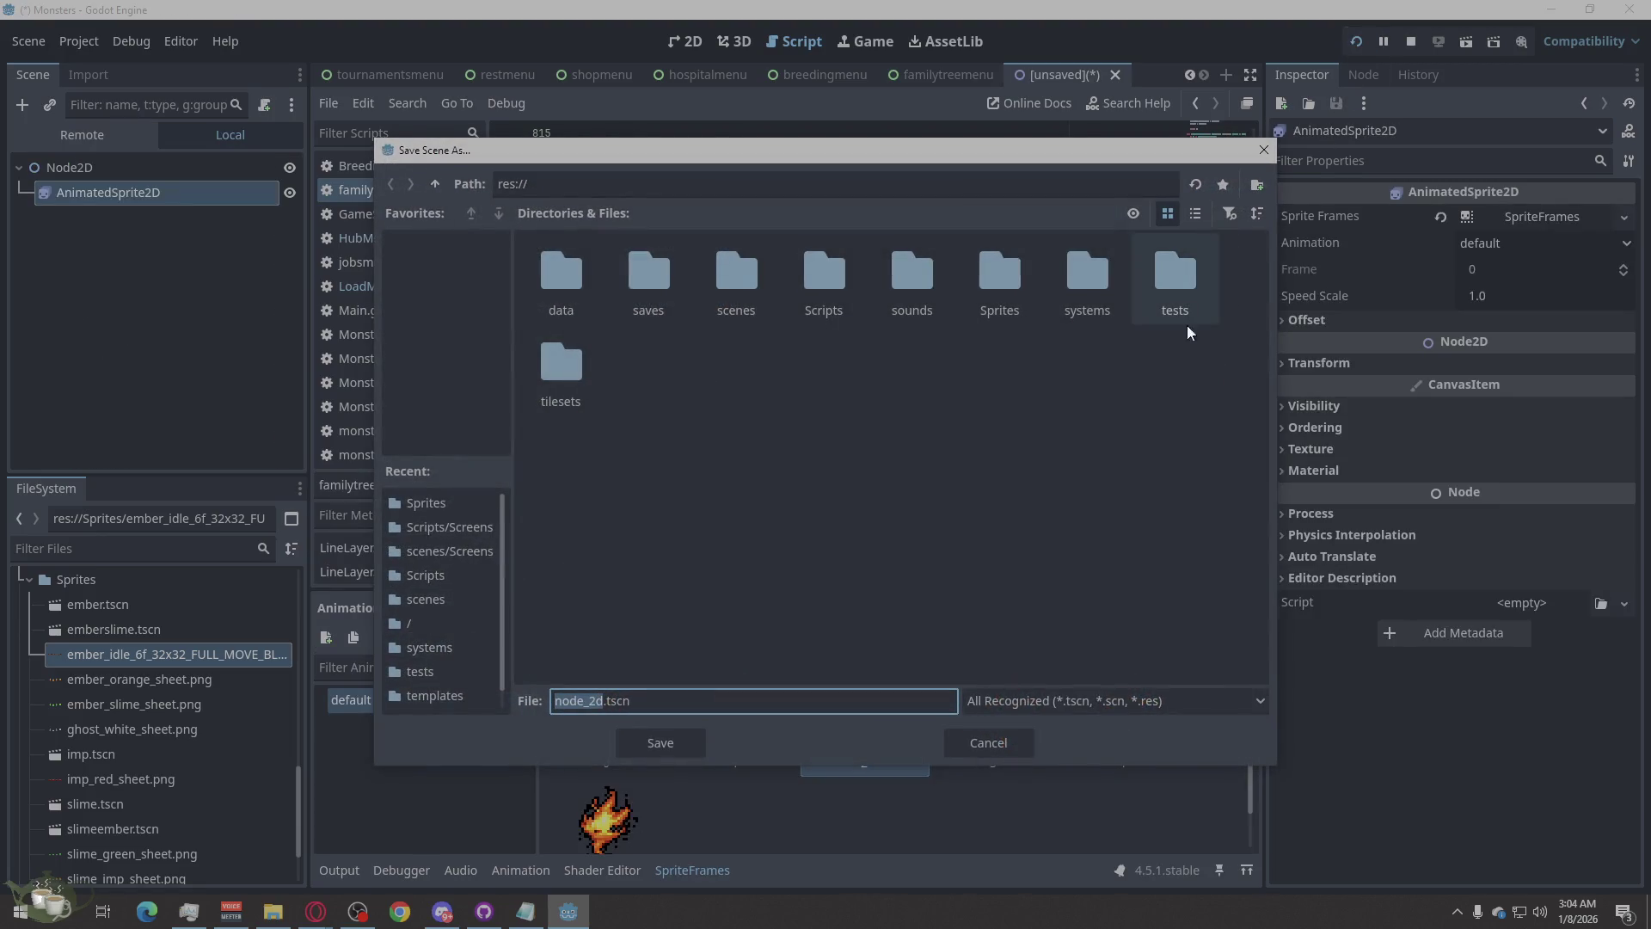
{"action": "left_click", "coordinate": [998, 737]}
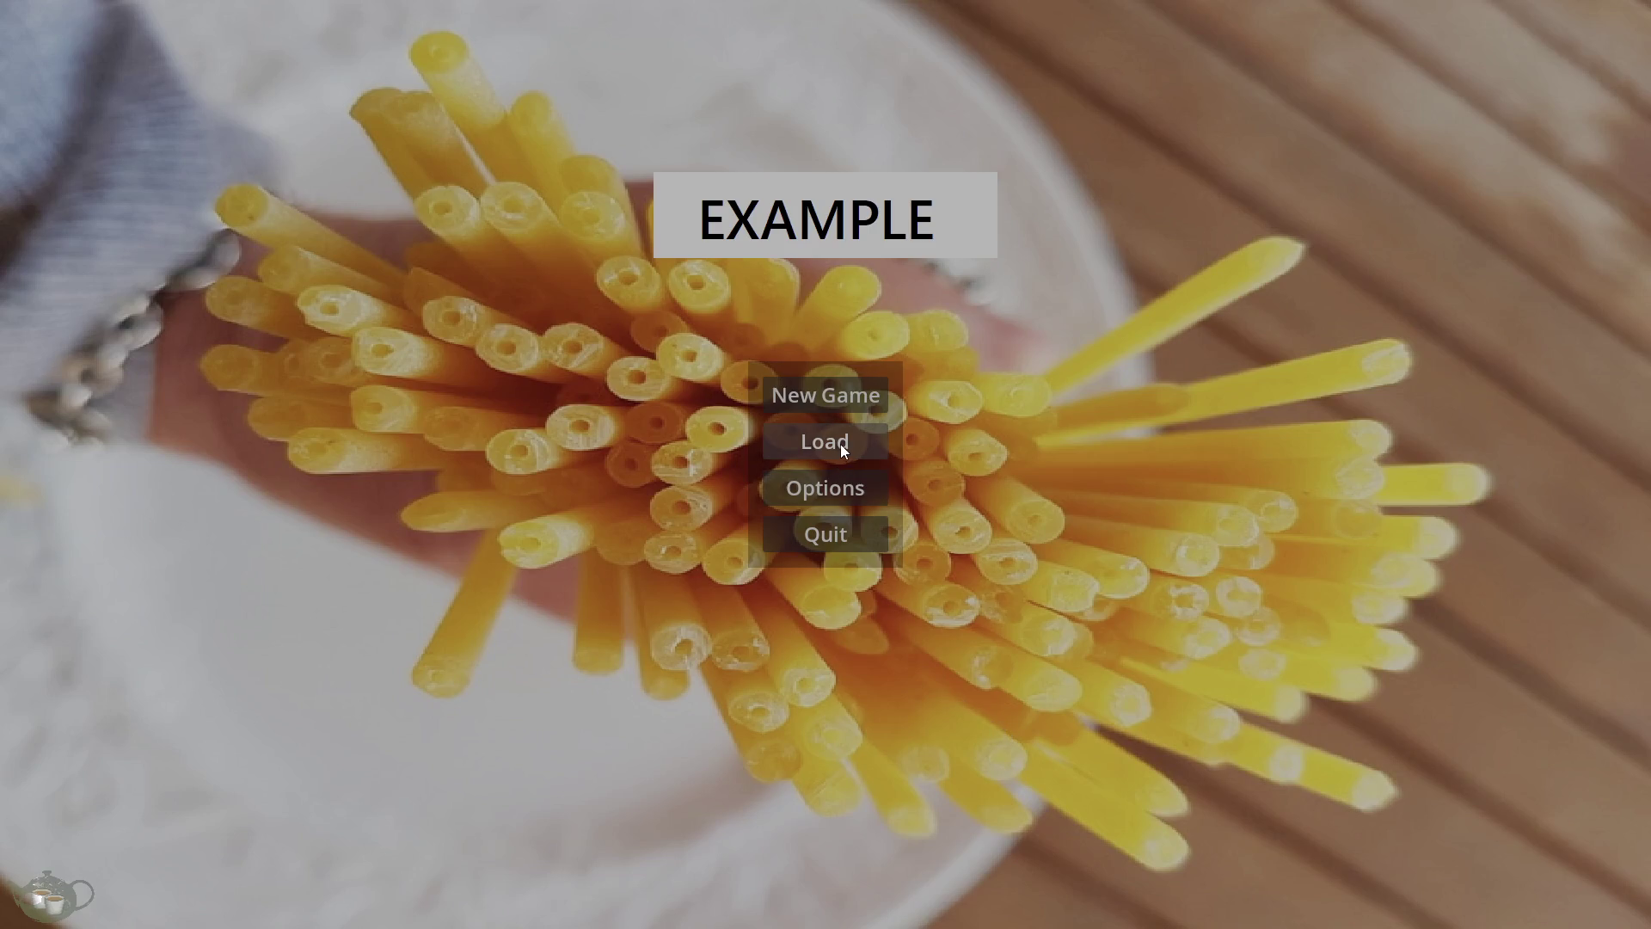
{"action": "left_click", "coordinate": [839, 444]}
{"action": "left_click", "coordinate": [799, 406]}
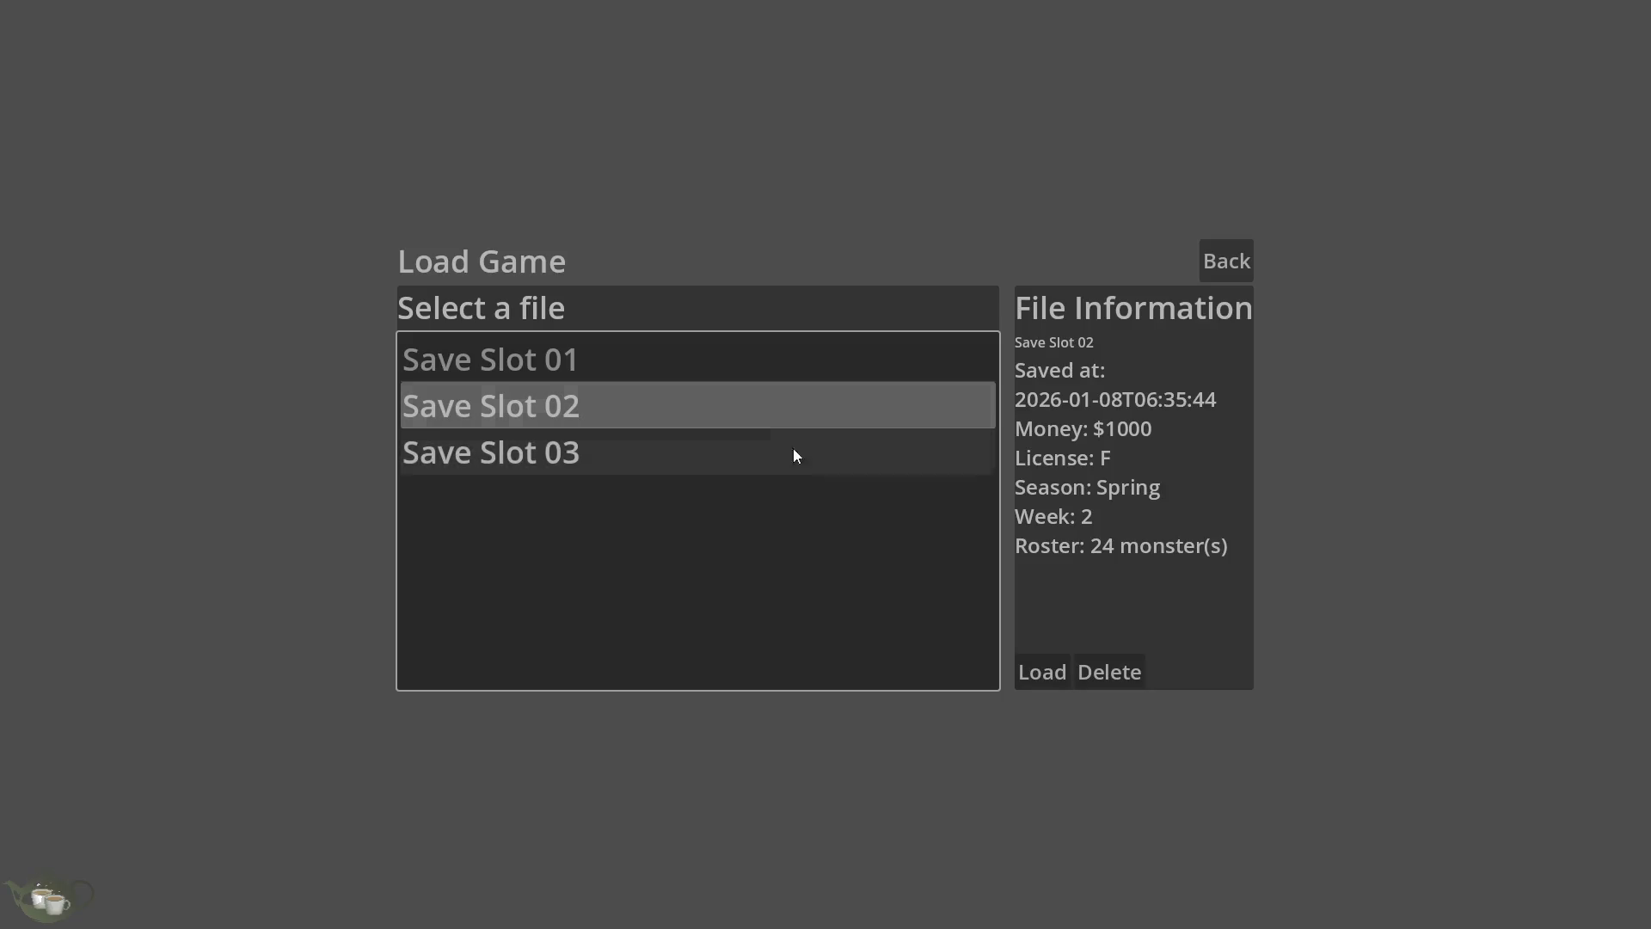
{"action": "left_click", "coordinate": [1040, 668]}
{"action": "left_click", "coordinate": [1535, 583]}
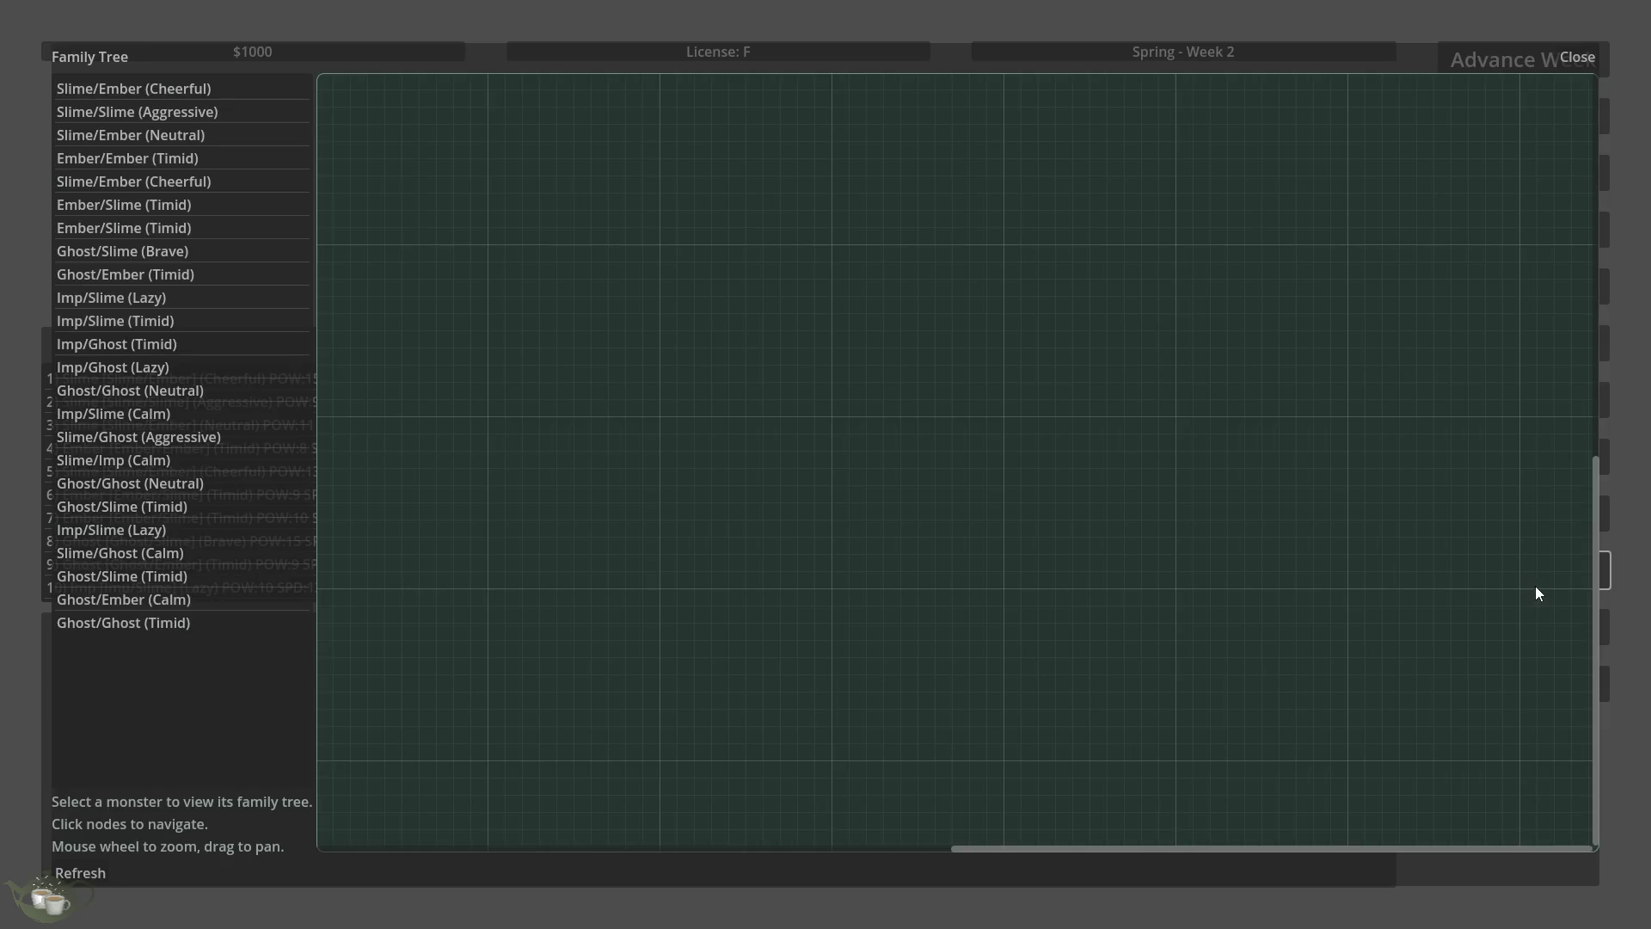
- View family trees for Slime/Ghost (Calm), Imp/Slime (Lazy), and the Slime/Ember and Slime/Slime monsters
{"action": "left_click", "coordinate": [266, 555]}
{"action": "scroll", "coordinate": [1040, 630], "scroll_direction": "down", "scroll_amount": 3}
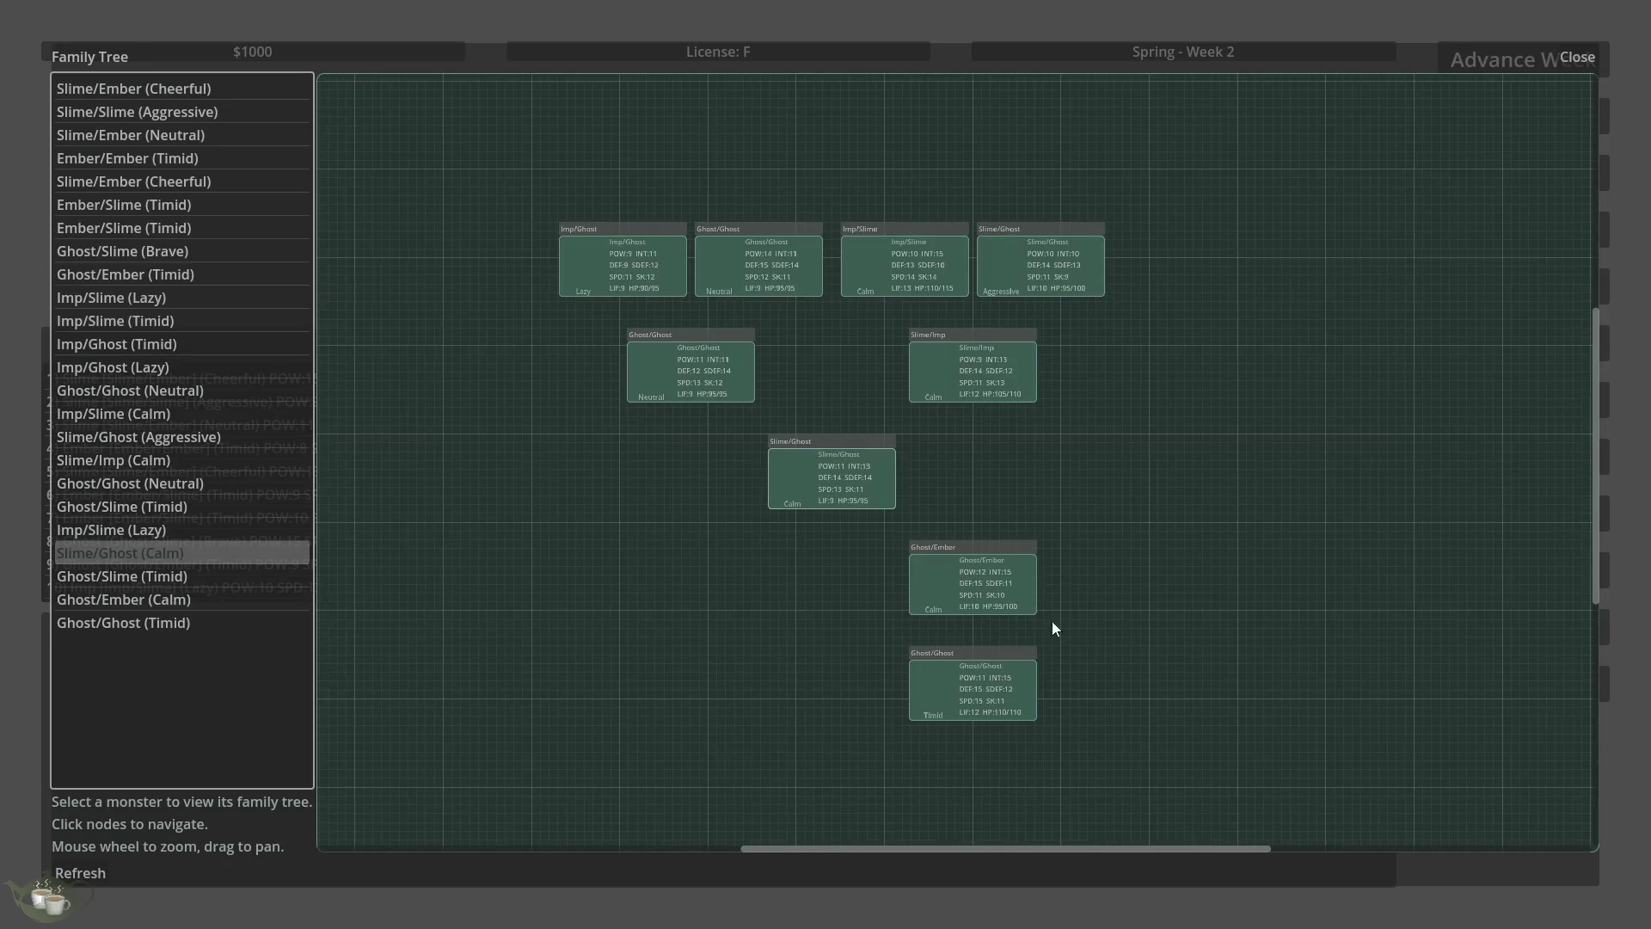
{"action": "left_click", "coordinate": [122, 297]}
{"action": "left_click", "coordinate": [162, 183]}
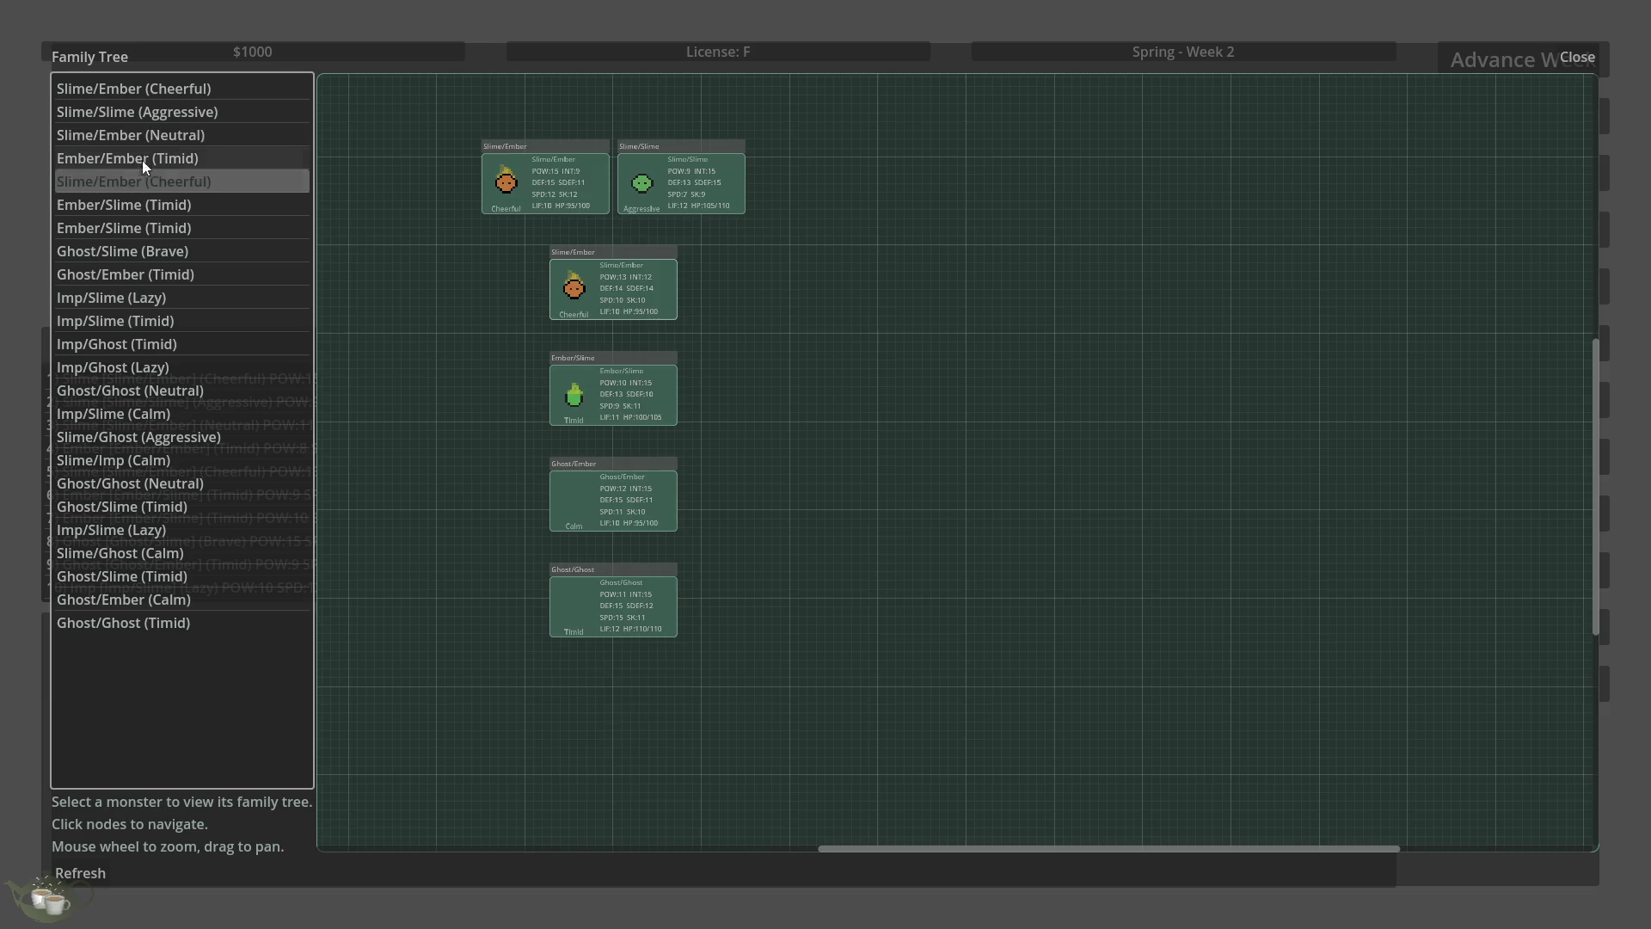
{"action": "left_click", "coordinate": [176, 133]}
{"action": "left_click", "coordinate": [261, 106]}
{"action": "left_click", "coordinate": [245, 88]}
{"action": "left_click", "coordinate": [210, 180]}
- Check the Imp/Slime (Timid), Imp/Ghost (Timid) and Slime/Ghost trees further down the list
{"action": "left_click", "coordinate": [209, 321]}
{"action": "left_click", "coordinate": [213, 346]}
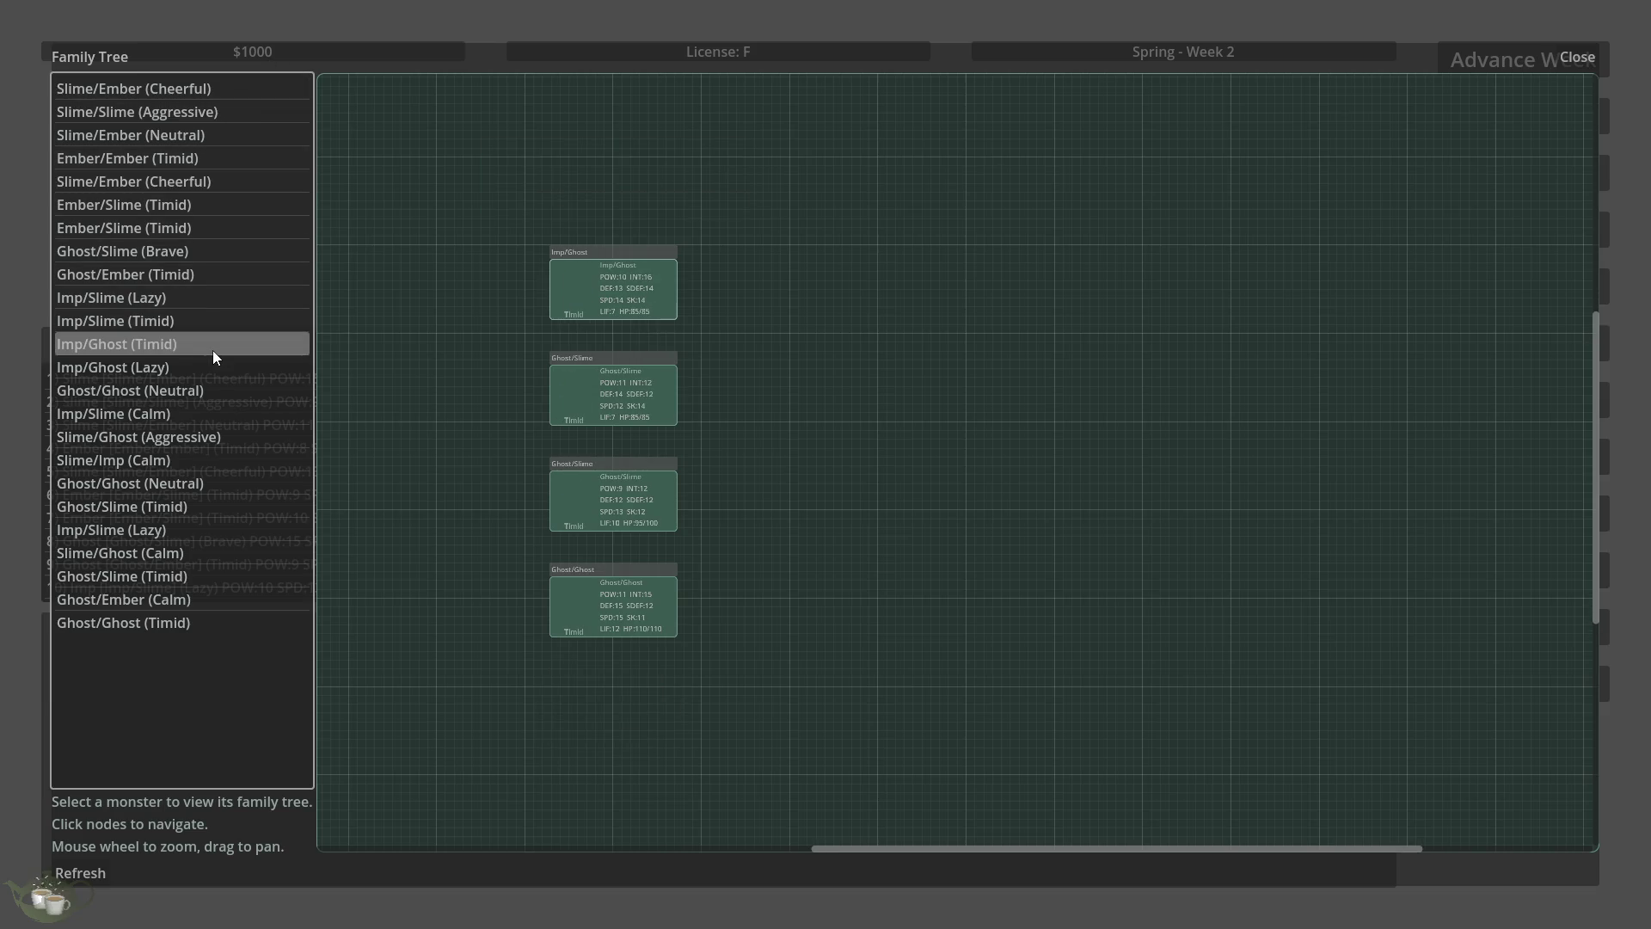
{"action": "left_click", "coordinate": [222, 390]}
{"action": "left_click", "coordinate": [232, 414]}
{"action": "left_click", "coordinate": [234, 461]}
{"action": "left_click", "coordinate": [235, 436]}
{"action": "left_click", "coordinate": [241, 526]}
{"action": "left_click", "coordinate": [245, 553]}
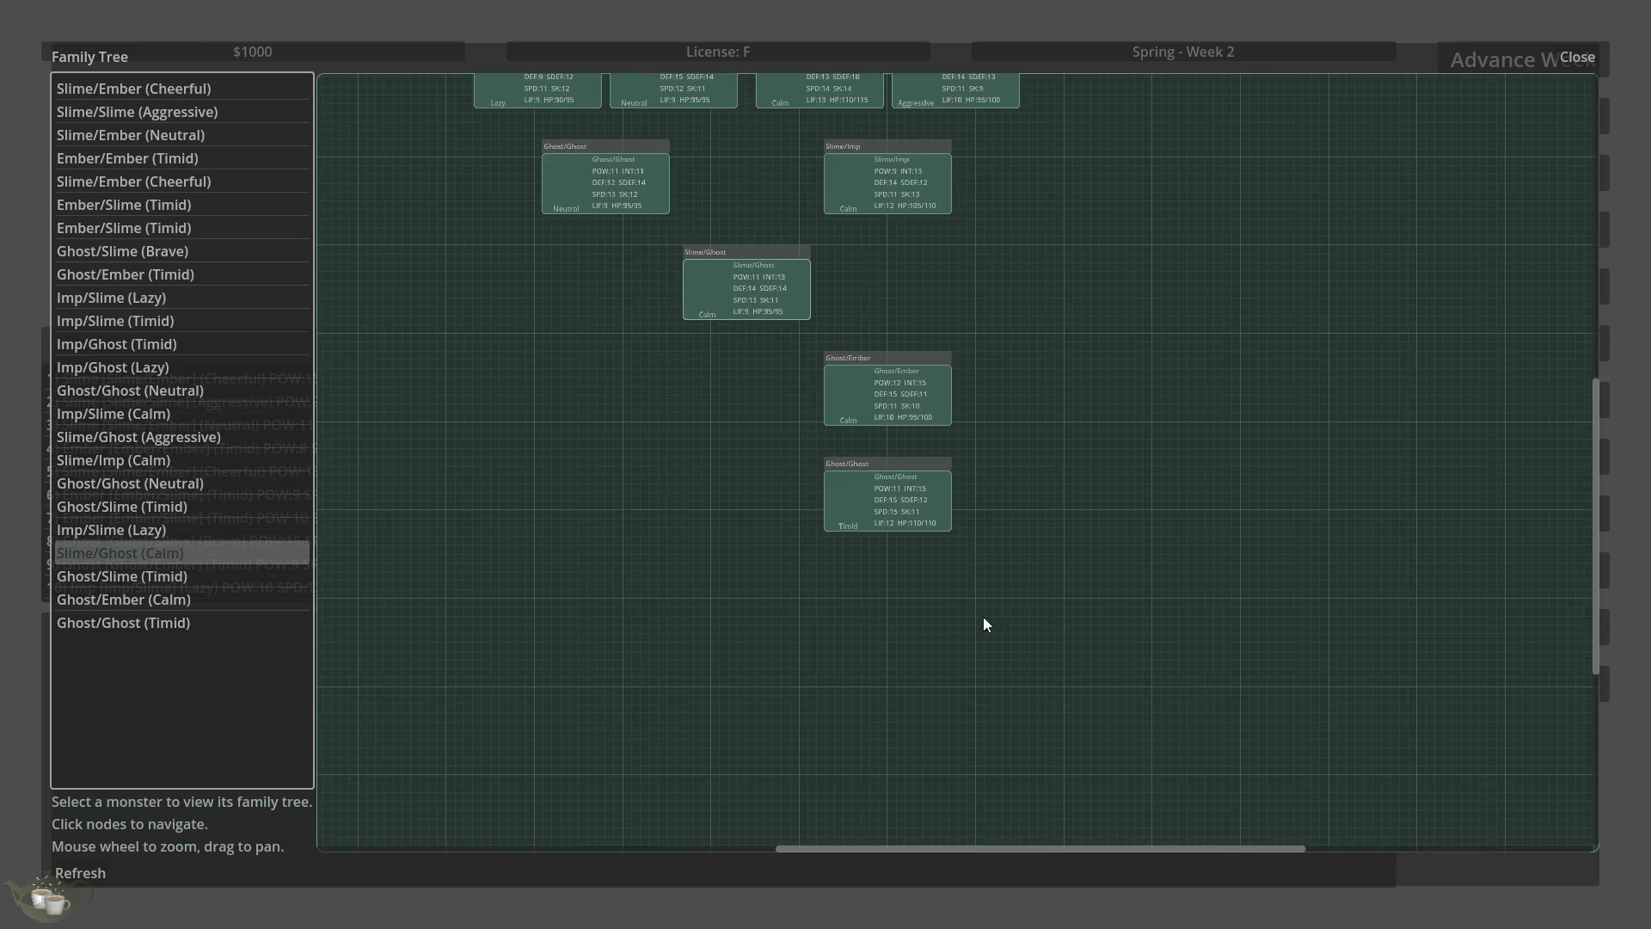
- Pan the graph, view Ghost/Slime (Timid), and finish on Ghost/Ember (Calm)'s tree
{"action": "left_click_drag", "start_coordinate": [982, 617], "coordinate": [1050, 668]}
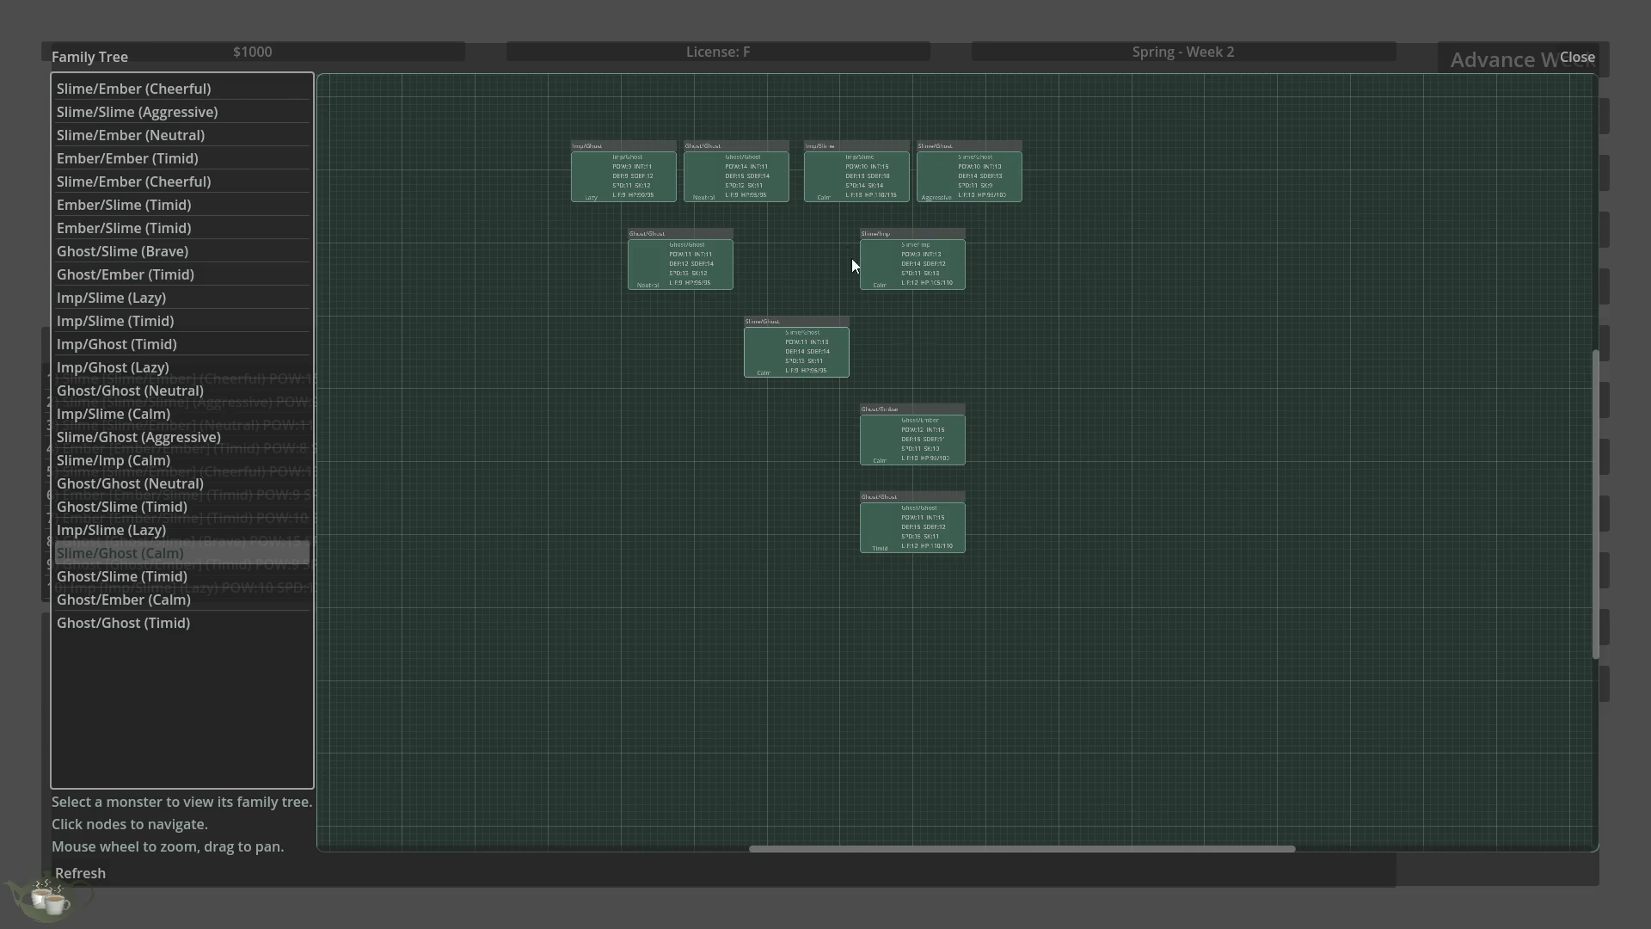
{"action": "scroll", "coordinate": [830, 189], "scroll_direction": "up", "scroll_amount": 3}
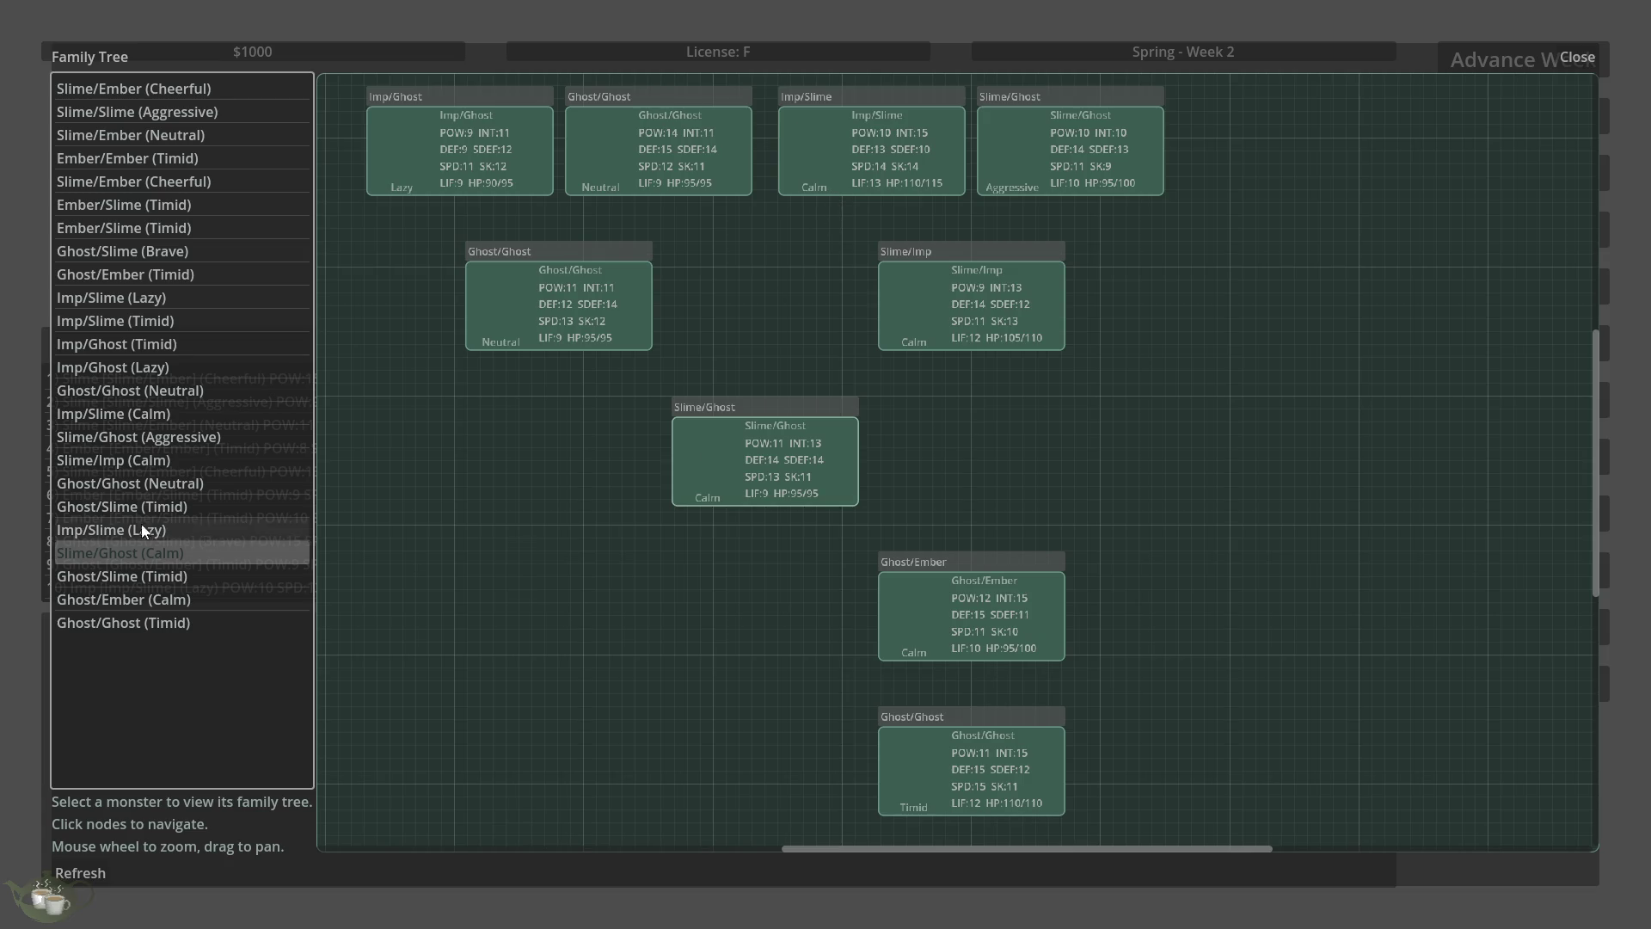
{"action": "left_click", "coordinate": [191, 576]}
{"action": "left_click", "coordinate": [199, 601]}
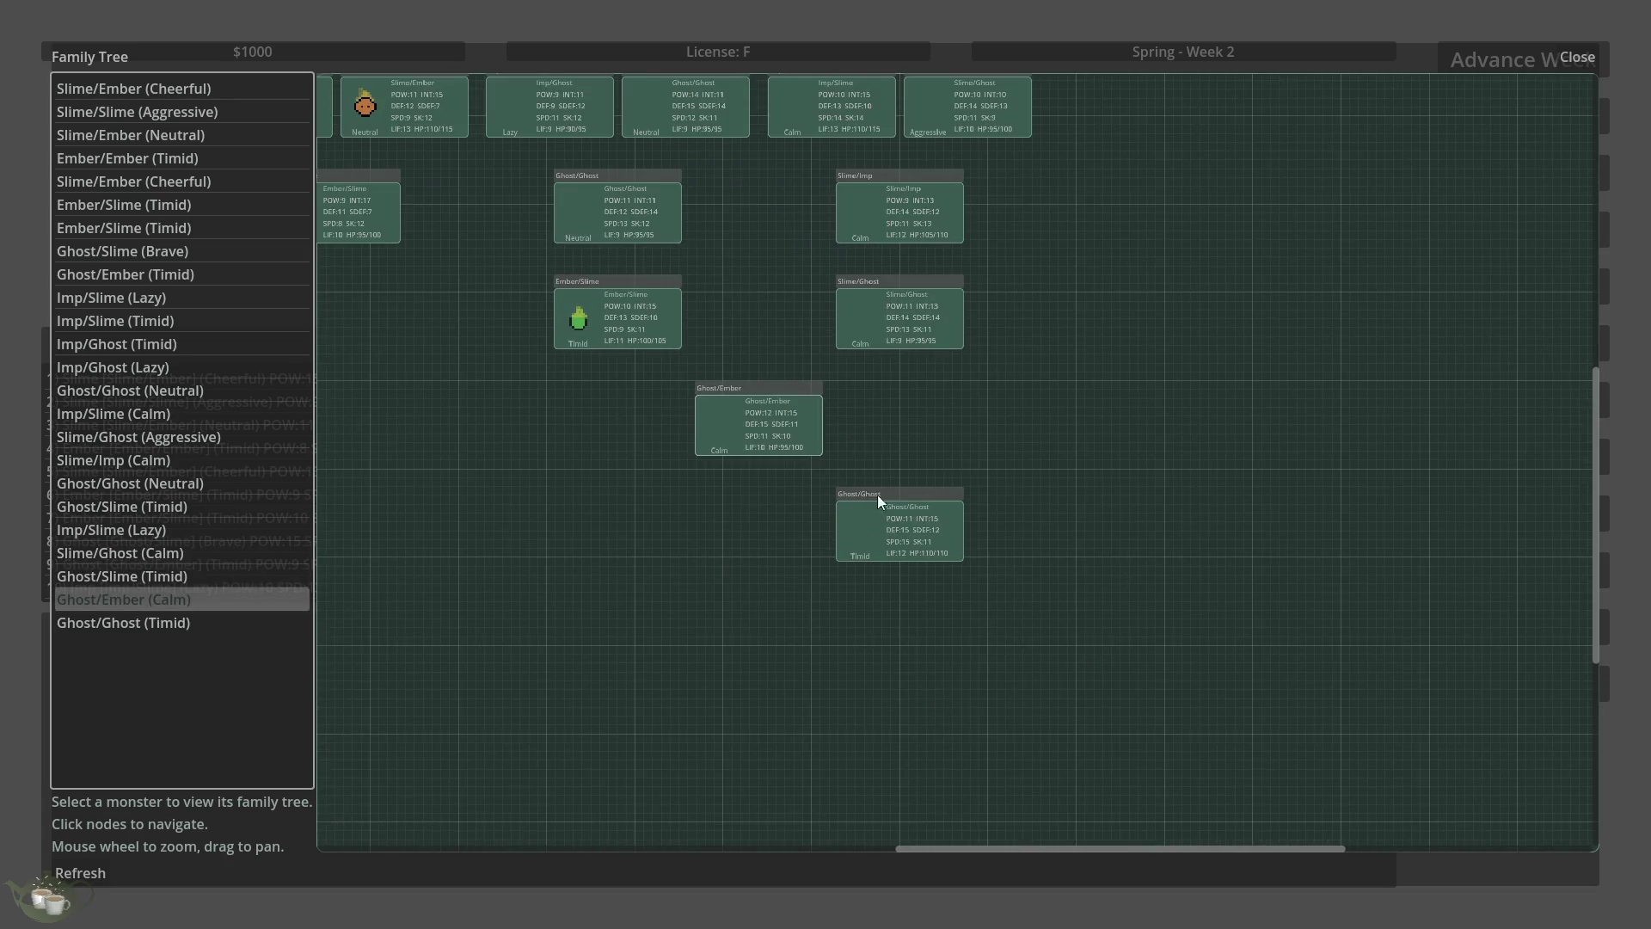
{"action": "scroll", "coordinate": [937, 516], "scroll_direction": "down", "scroll_amount": 2}
{"action": "scroll", "coordinate": [1118, 550], "scroll_direction": "down", "scroll_amount": 2}
{"action": "scroll", "coordinate": [522, 271], "scroll_direction": "up", "scroll_amount": 2}
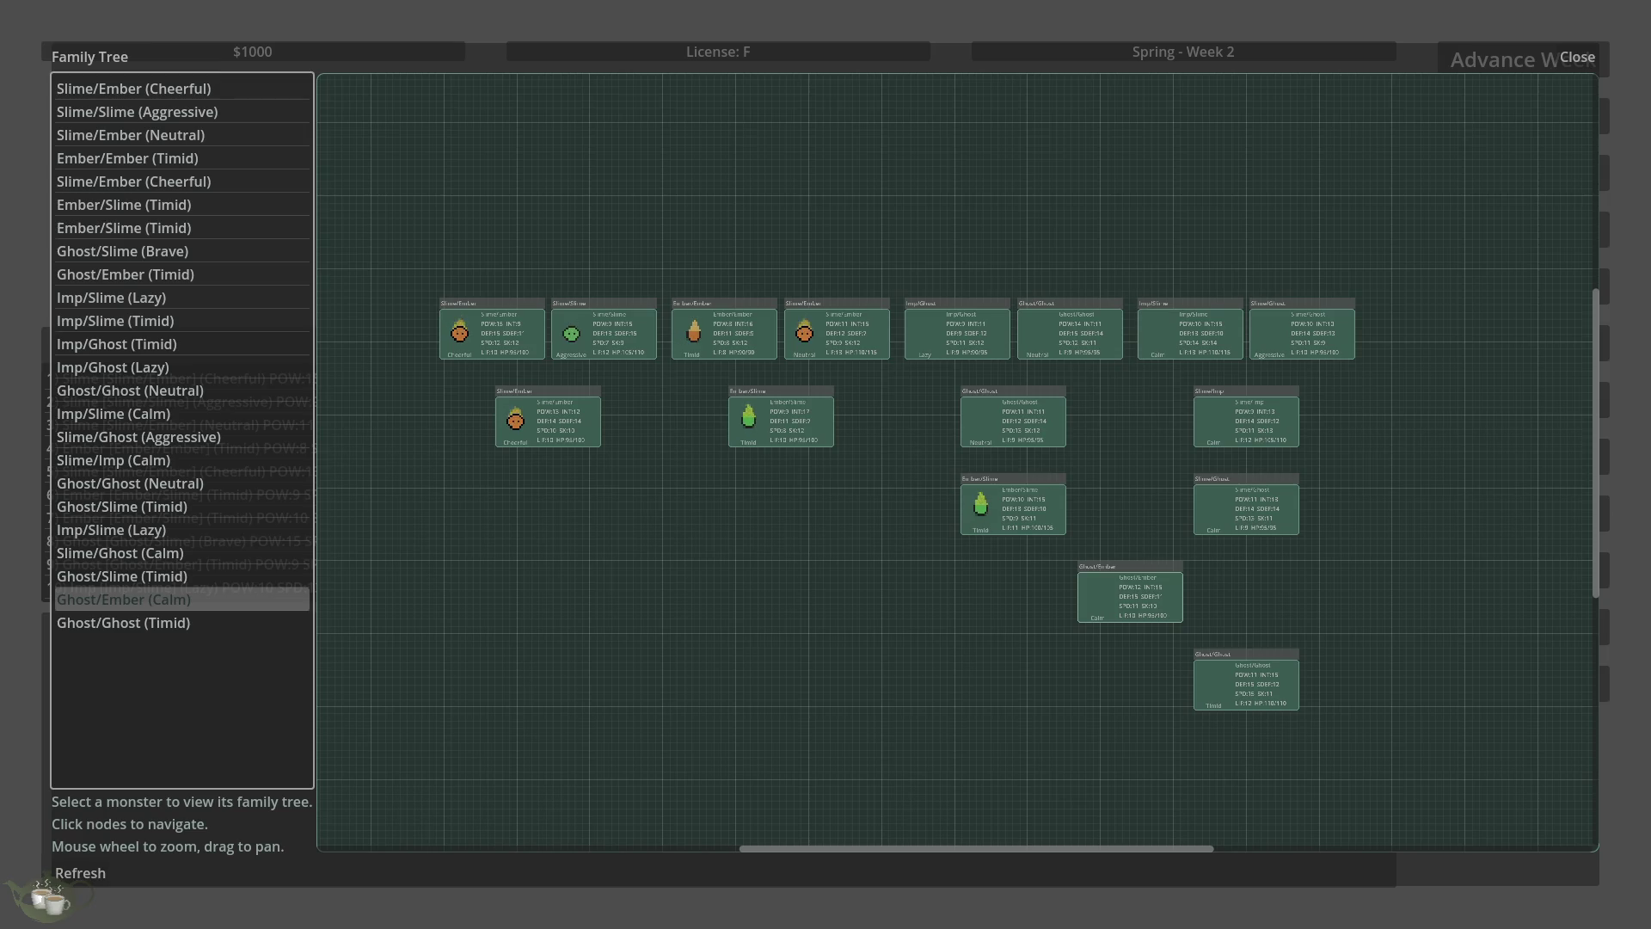
{"action": "scroll", "coordinate": [680, 425], "scroll_direction": "up", "scroll_amount": 1}
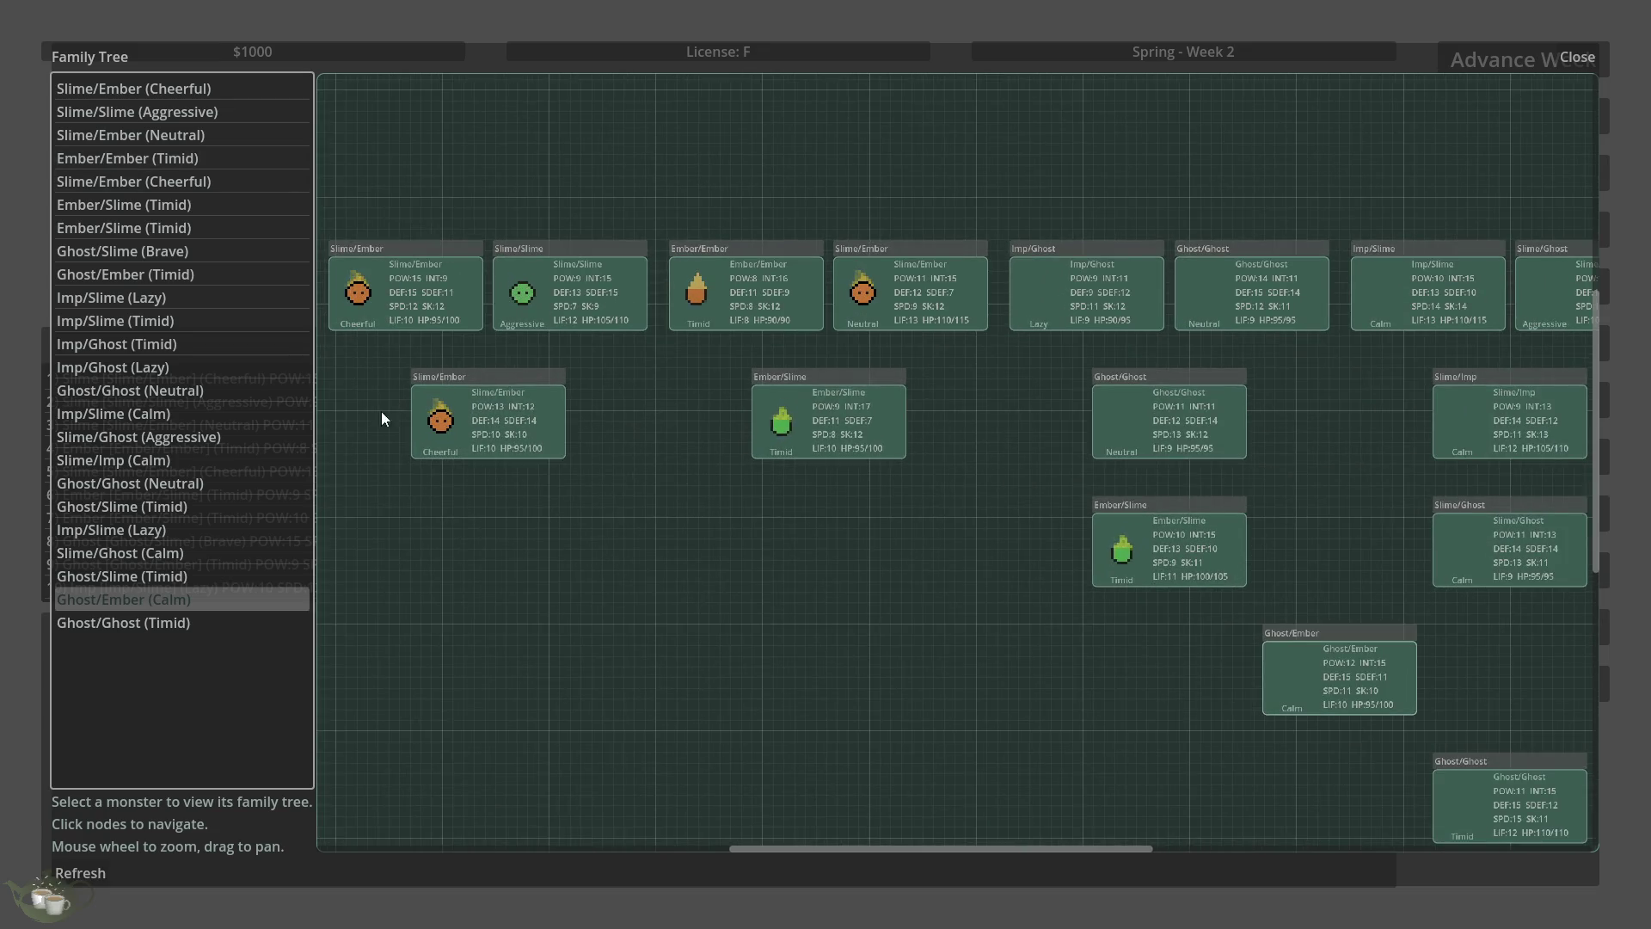
{"action": "left_click", "coordinate": [120, 624]}
{"action": "left_click", "coordinate": [137, 506]}
{"action": "scroll", "coordinate": [528, 522], "scroll_direction": "down", "scroll_amount": 2}
{"action": "left_click", "coordinate": [206, 577]}
{"action": "left_click", "coordinate": [221, 437]}
{"action": "left_click", "coordinate": [222, 367]}
{"action": "left_click", "coordinate": [225, 297]}
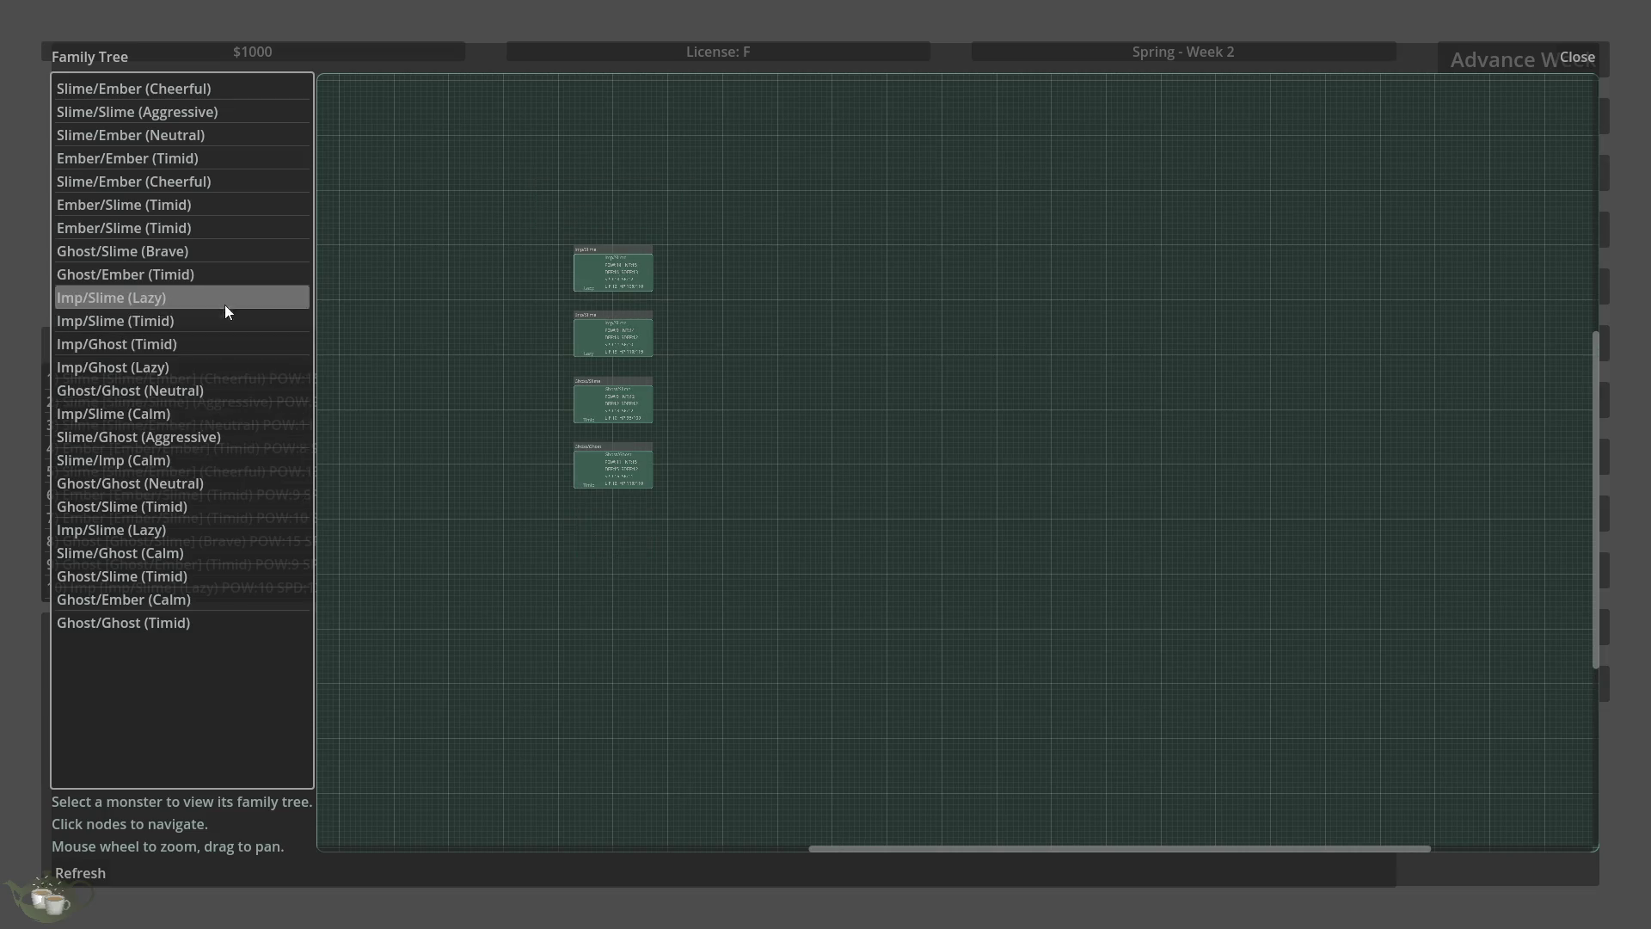
{"action": "left_click", "coordinate": [224, 274]}
{"action": "left_click", "coordinate": [224, 251]}
{"action": "left_click", "coordinate": [221, 228]}
{"action": "left_click", "coordinate": [218, 204]}
{"action": "left_click", "coordinate": [215, 182]}
{"action": "left_click", "coordinate": [219, 158]}
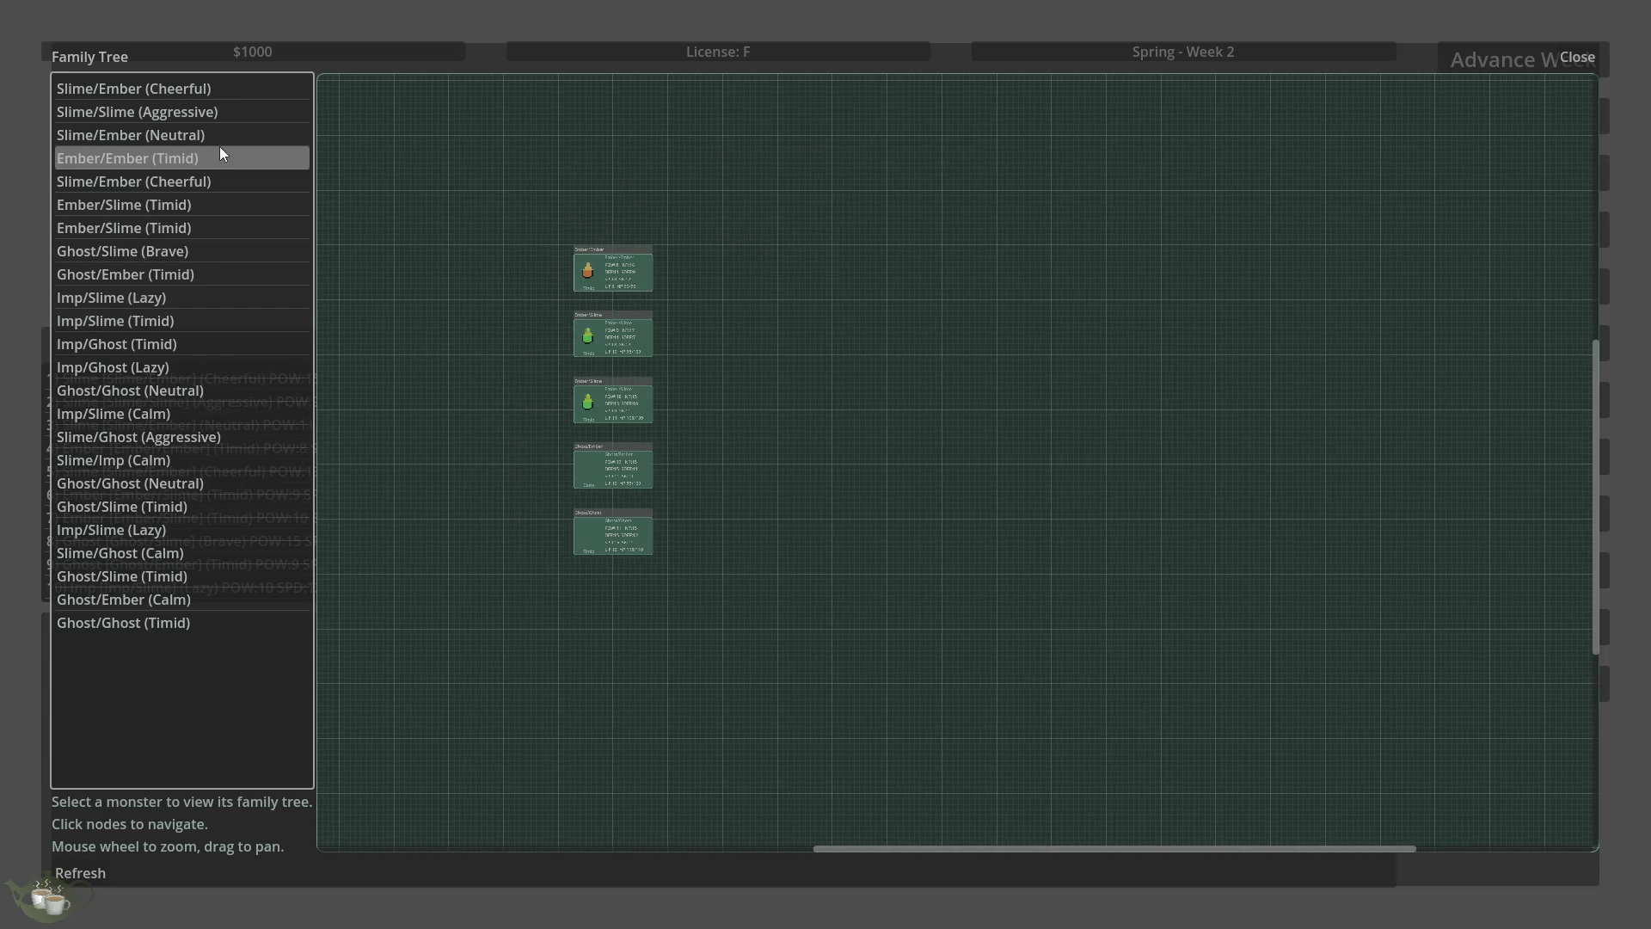
{"action": "left_click", "coordinate": [213, 228]}
{"action": "left_click", "coordinate": [212, 274]}
{"action": "left_click", "coordinate": [212, 297]}
{"action": "left_click", "coordinate": [217, 344]}
{"action": "left_click", "coordinate": [220, 367]}
{"action": "left_click", "coordinate": [229, 437]}
{"action": "left_click", "coordinate": [234, 483]}
{"action": "left_click", "coordinate": [239, 507]}
{"action": "left_click", "coordinate": [240, 530]}
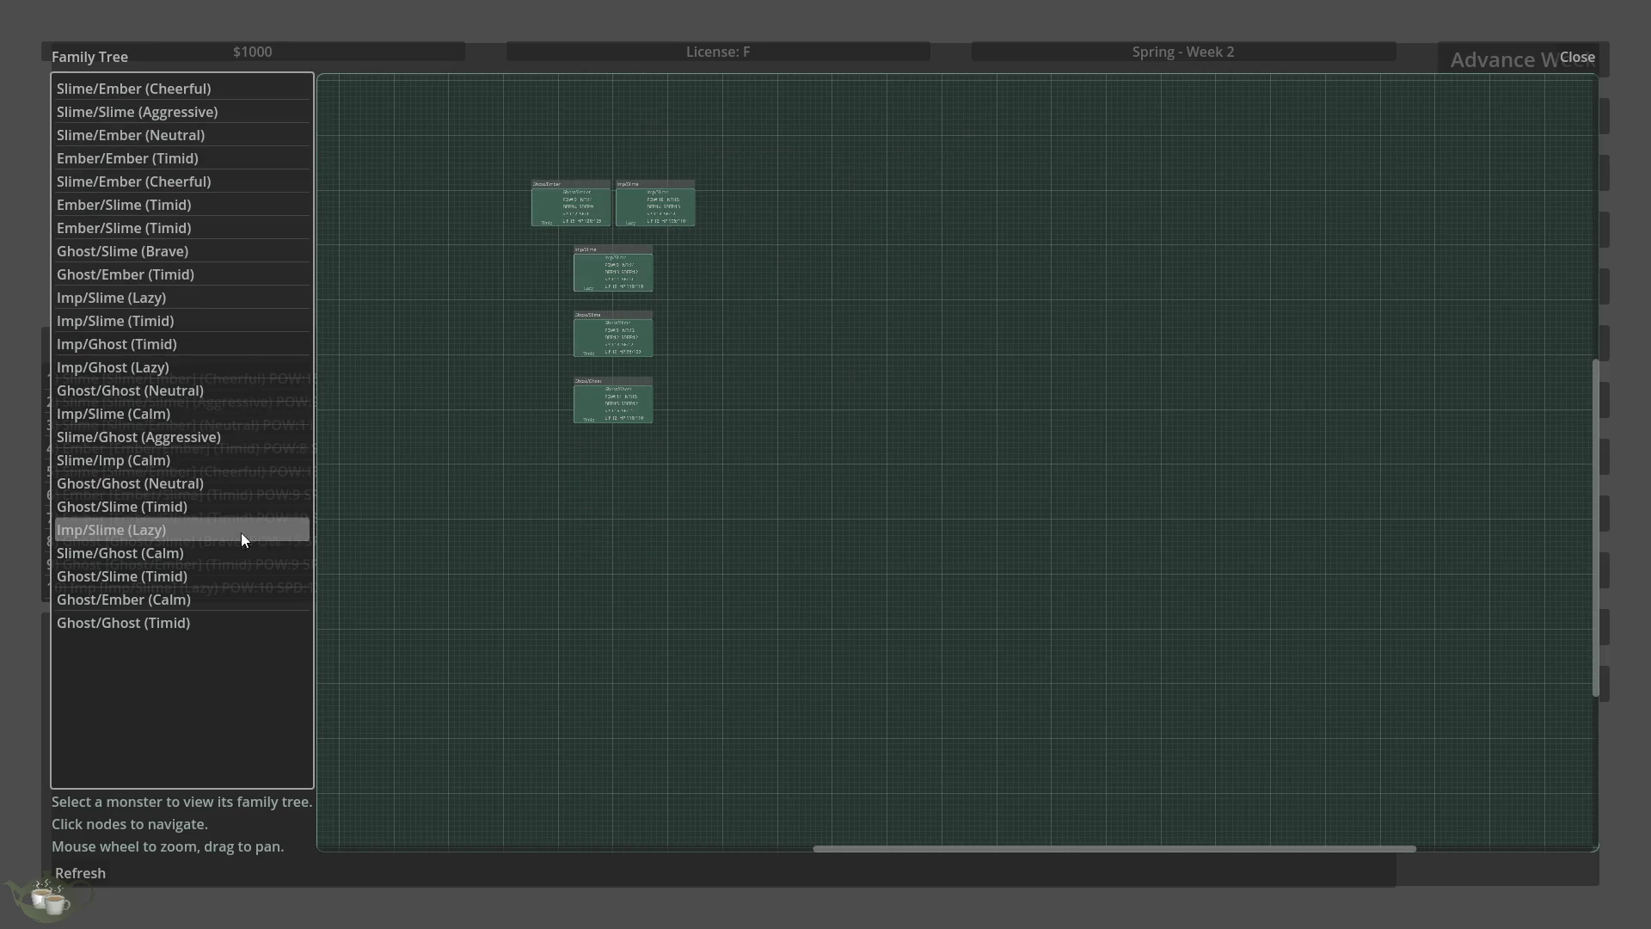
{"action": "left_click", "coordinate": [241, 553]}
{"action": "left_click", "coordinate": [234, 576]}
{"action": "left_click", "coordinate": [231, 600]}
{"action": "scroll", "coordinate": [781, 177], "scroll_direction": "up", "scroll_amount": 2}
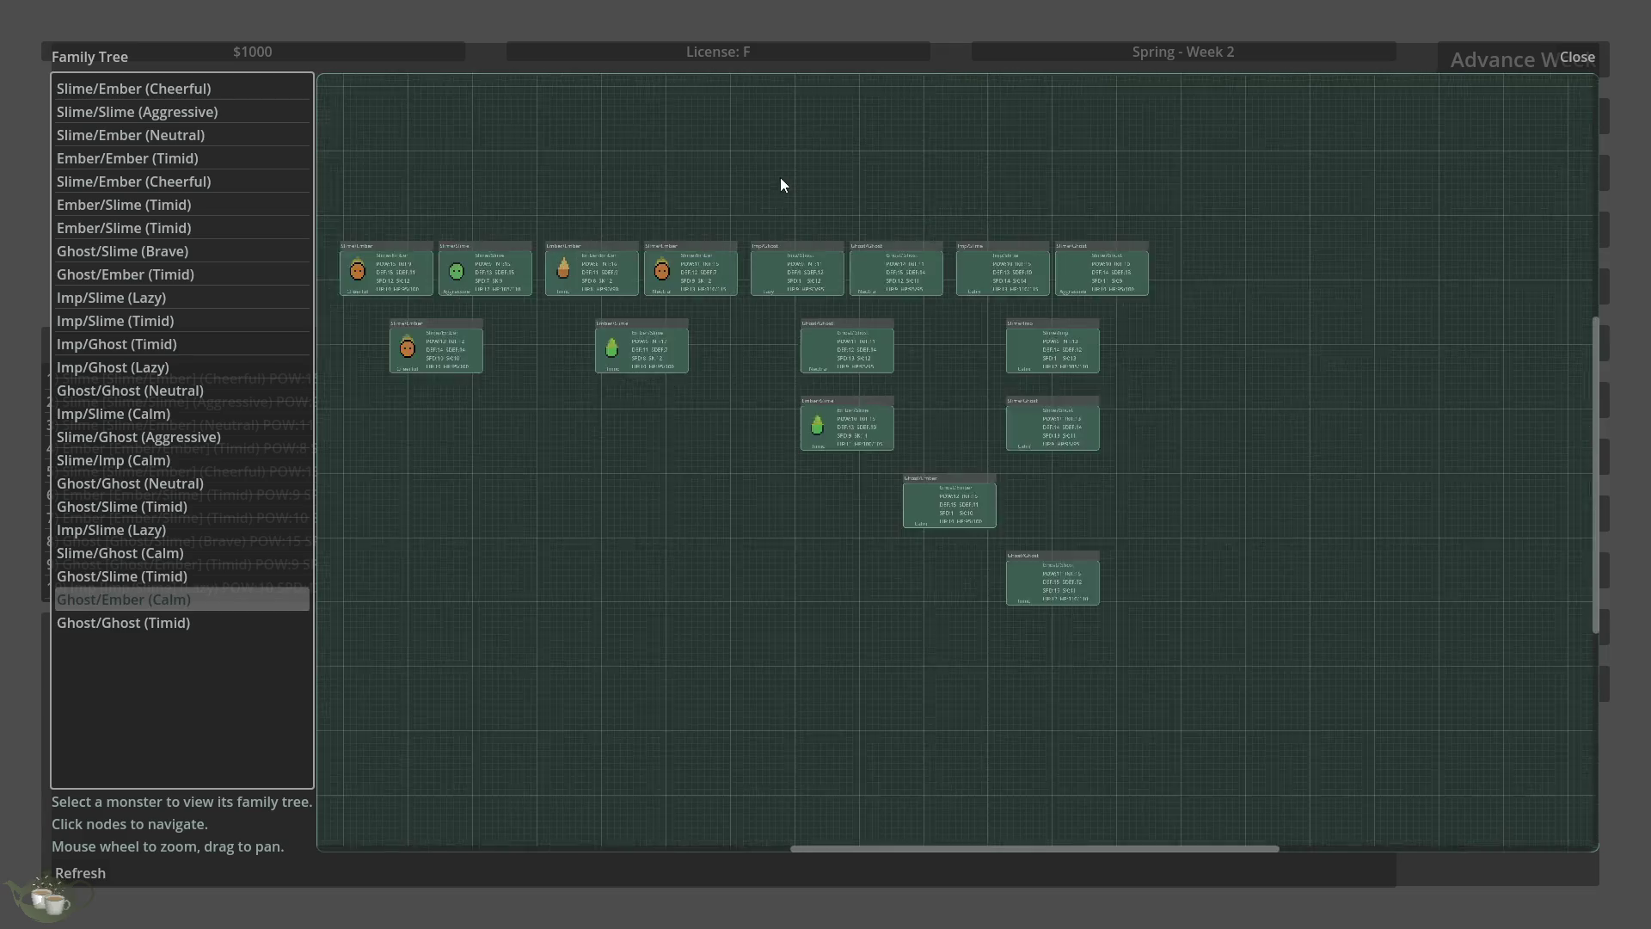
{"action": "scroll", "coordinate": [1168, 595], "scroll_direction": "down", "scroll_amount": 1}
{"action": "scroll", "coordinate": [803, 512], "scroll_direction": "up", "scroll_amount": 2}
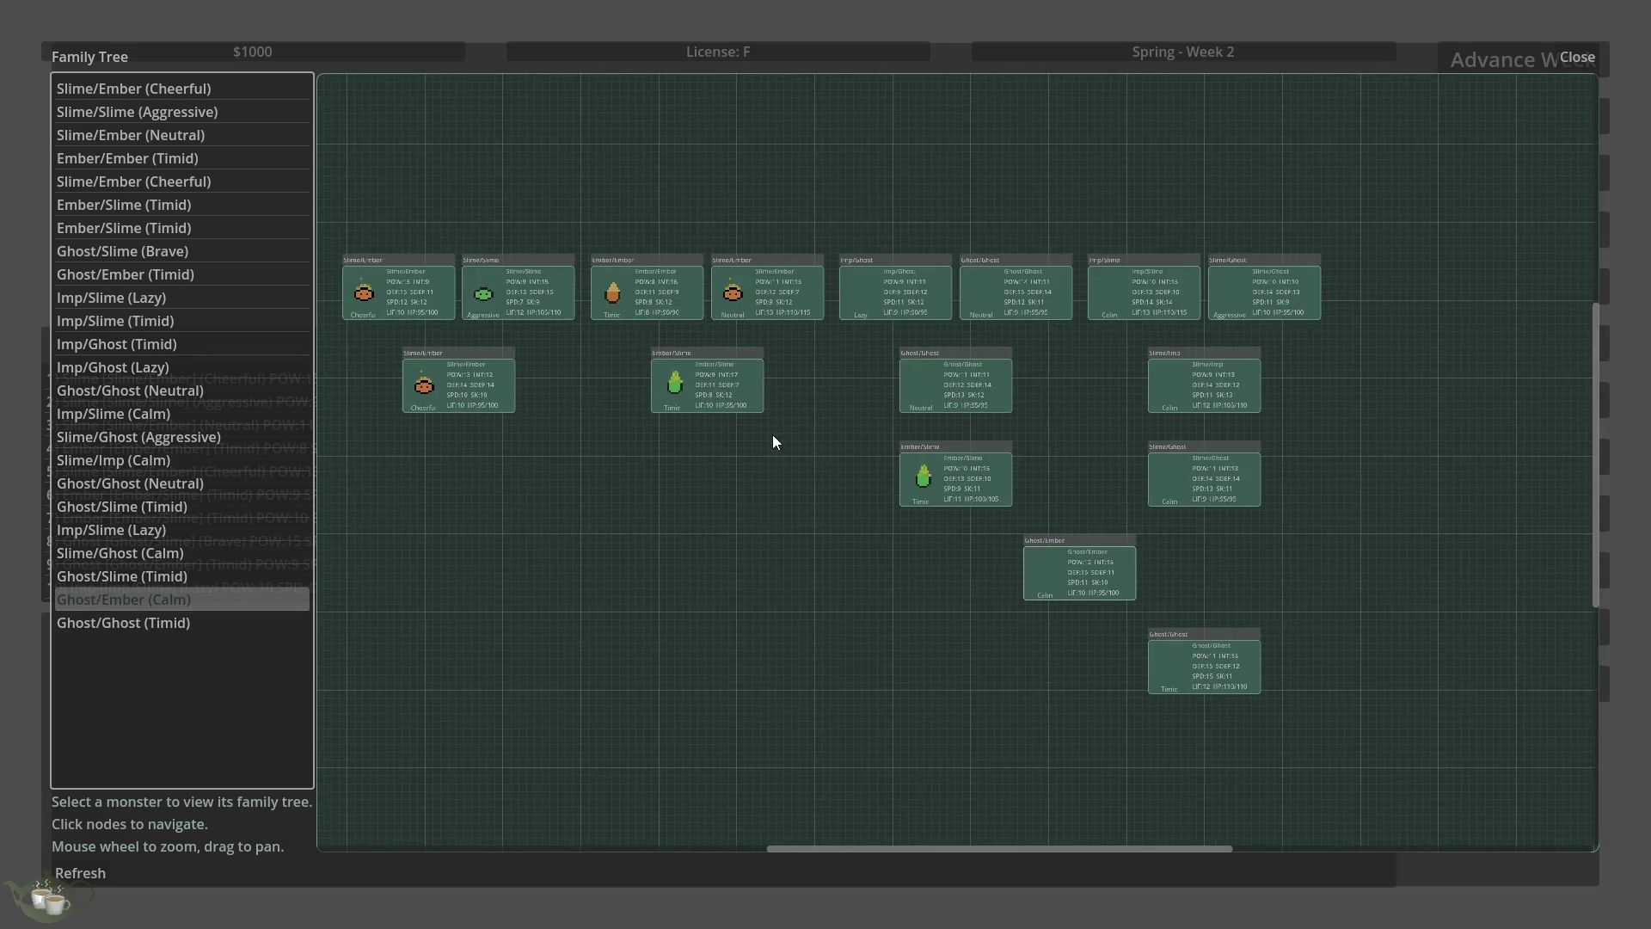